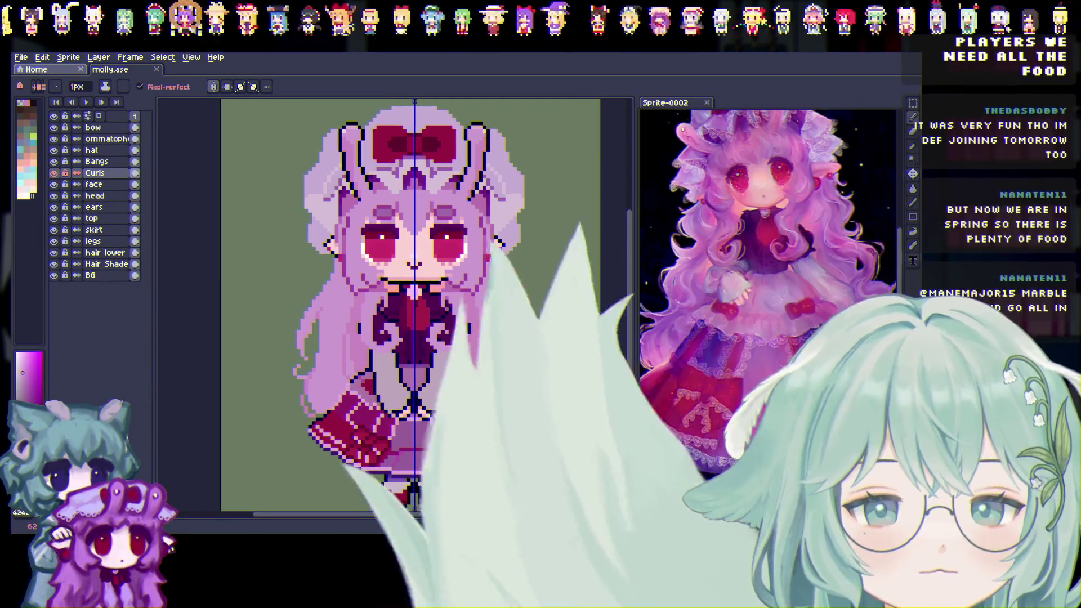
# Sample a colour from the reference, return to the pencil, and hide the Curls layer
pyautogui.press('b')
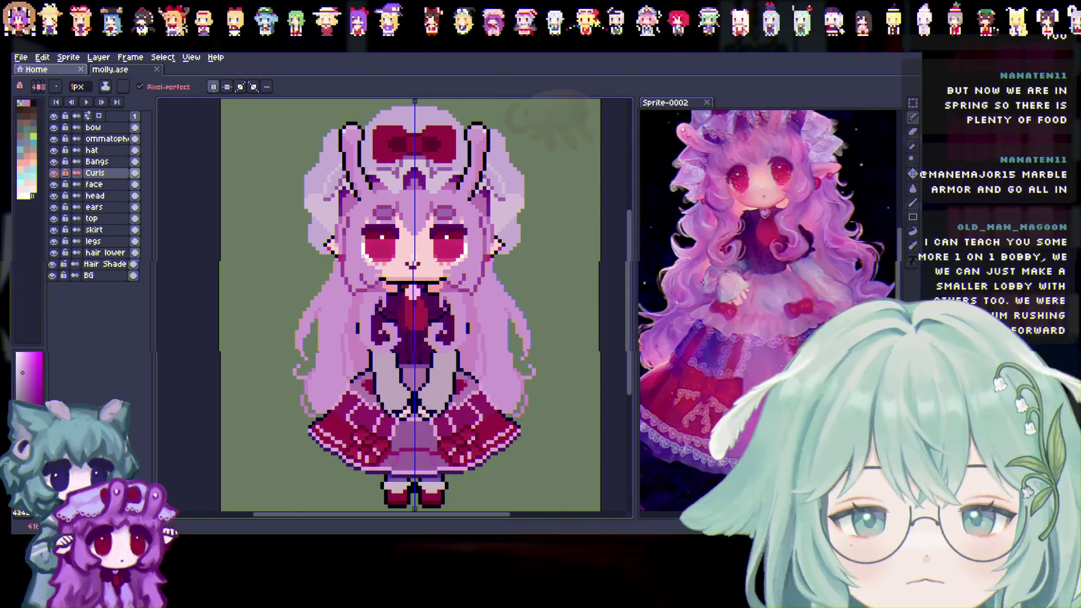
pyautogui.click(915, 152)
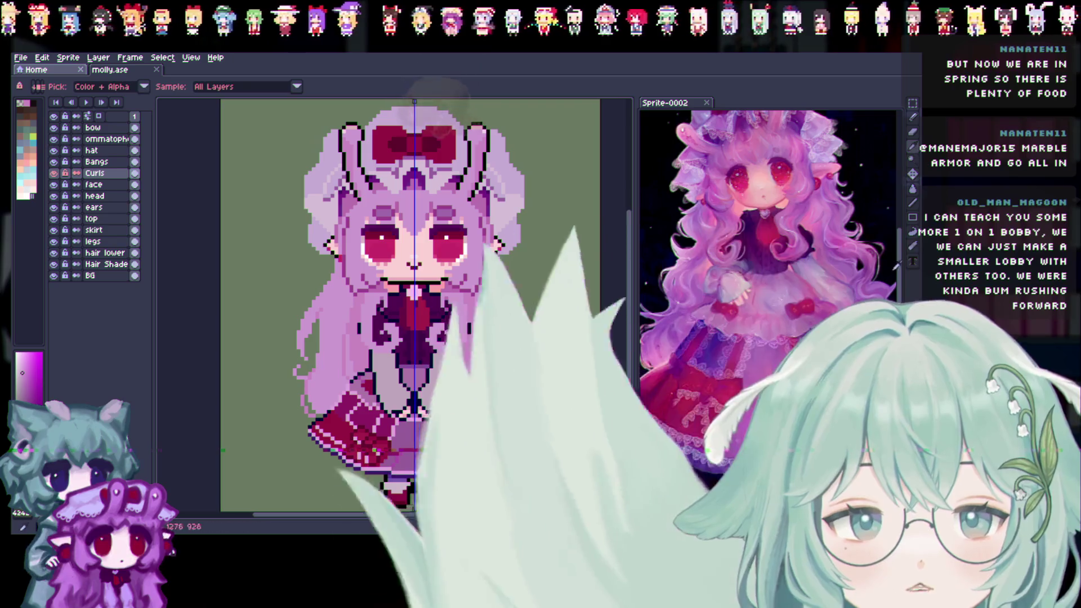
pyautogui.scroll(3, 901, 248)
pyautogui.scroll(-1, 766, 265)
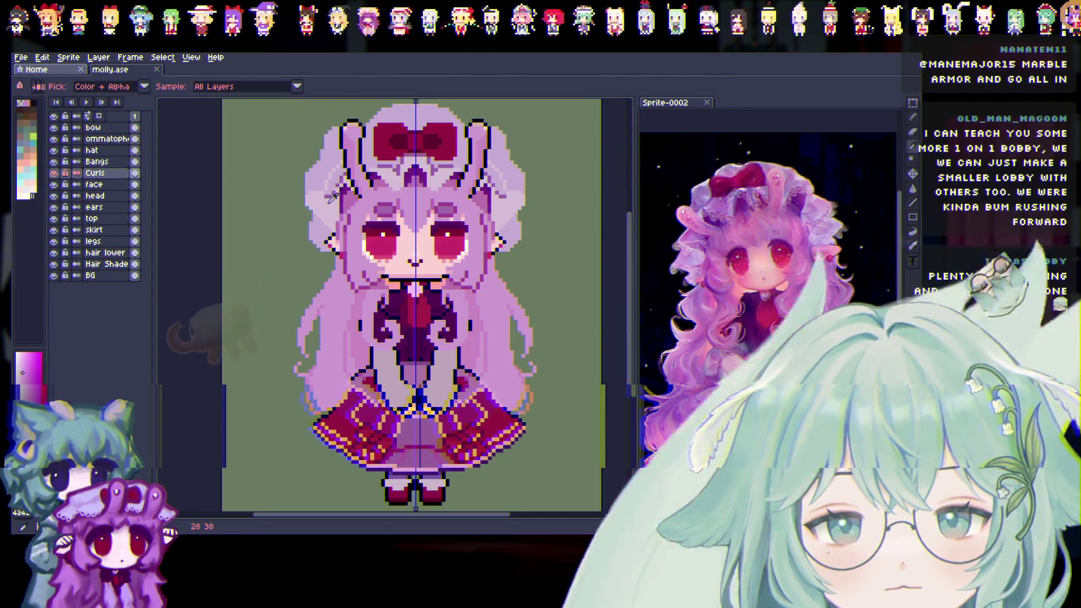
pyautogui.press('b')
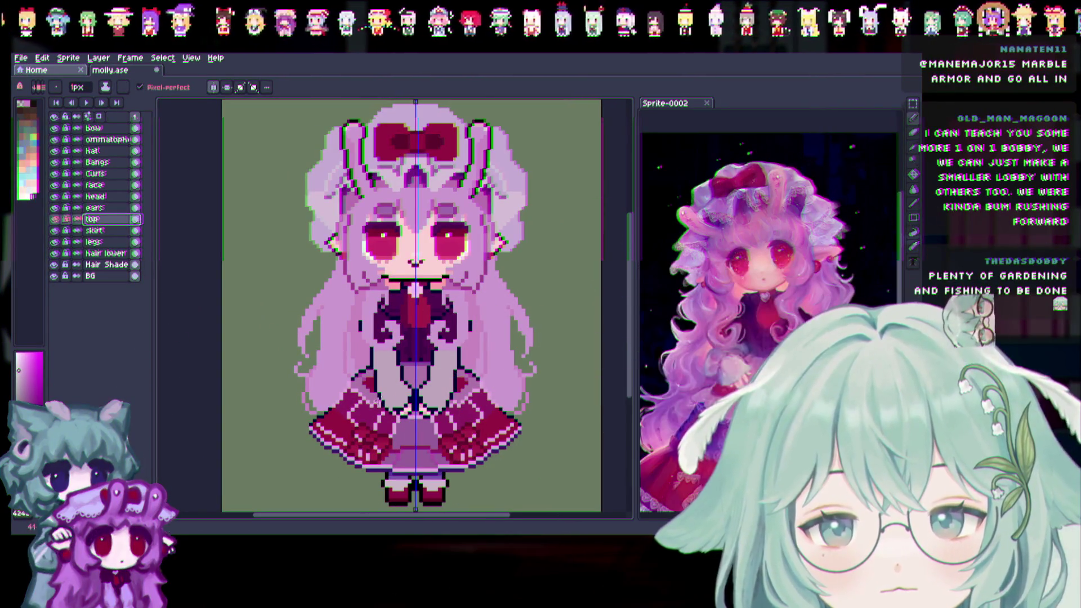
pyautogui.scroll(1, 398, 340)
pyautogui.click(53, 172)
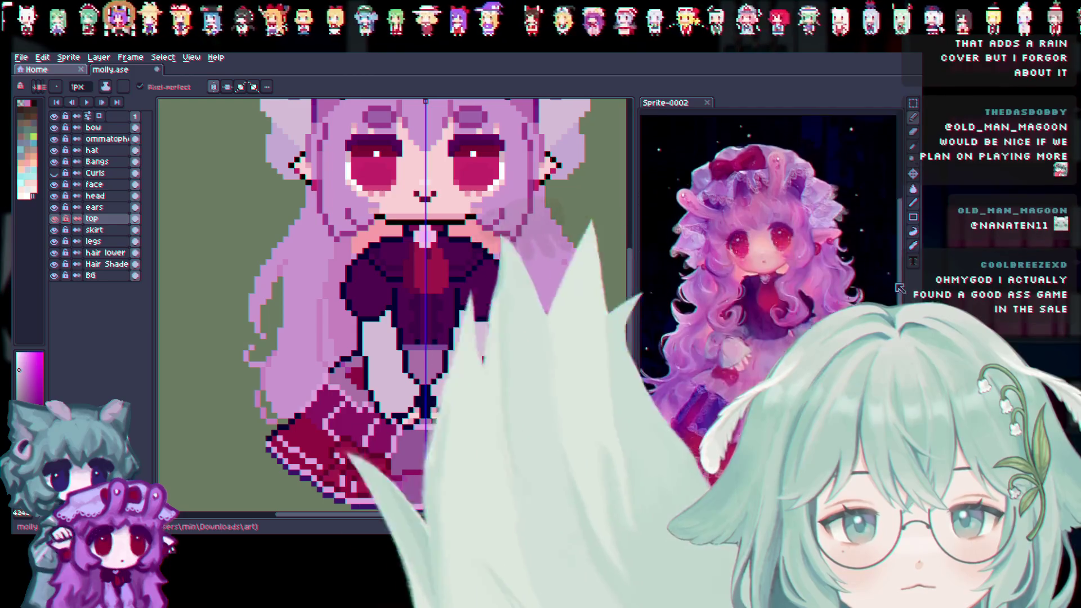
# Sample a dark colour from the sprite and draw an outline down the left sleeve edge
pyautogui.scroll(3, 635, 309)
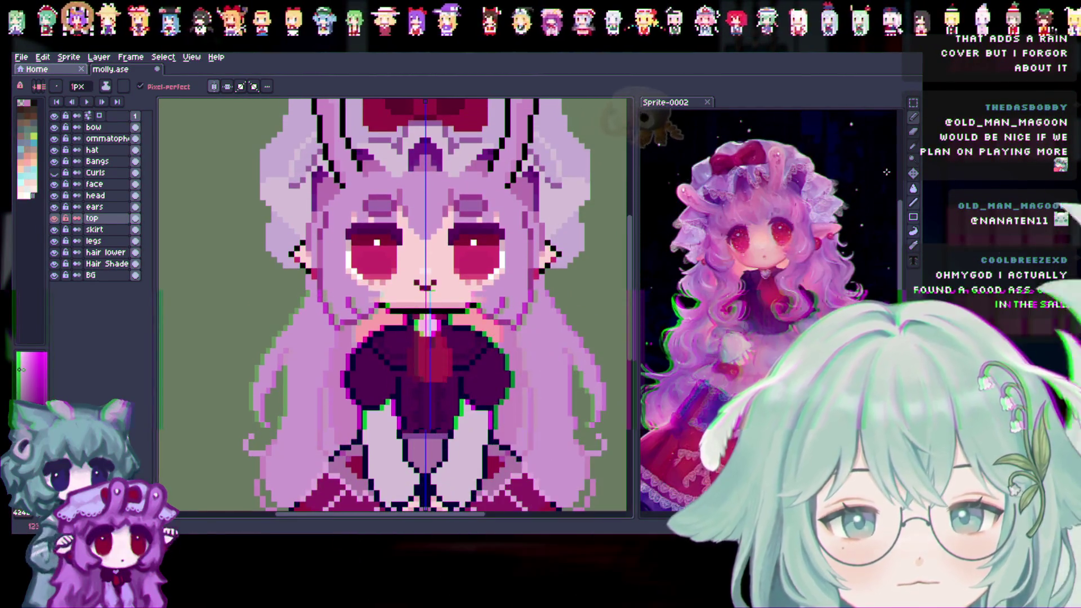
pyautogui.click(913, 147)
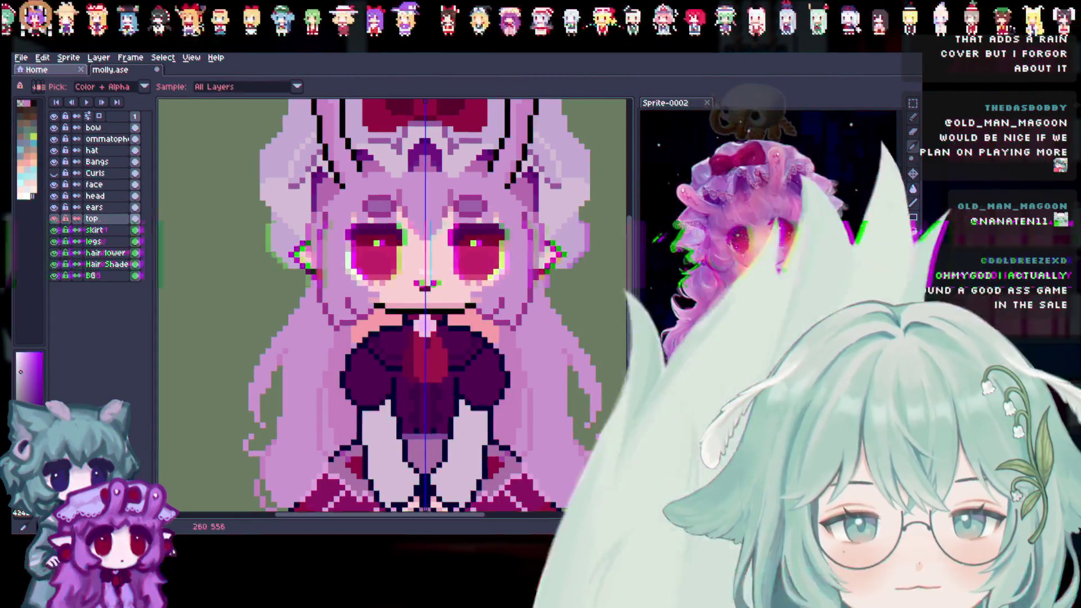
pyautogui.scroll(-2, 633, 288)
pyautogui.scroll(-2, 633, 289)
pyautogui.press('b')
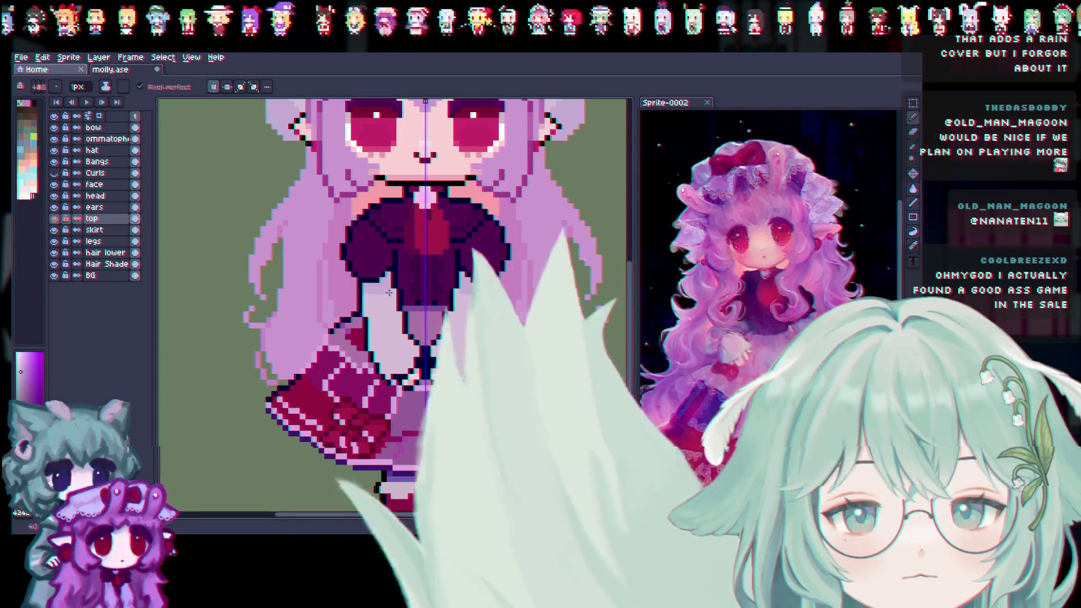
pyautogui.moveTo(363, 284); pyautogui.dragTo(365, 349)
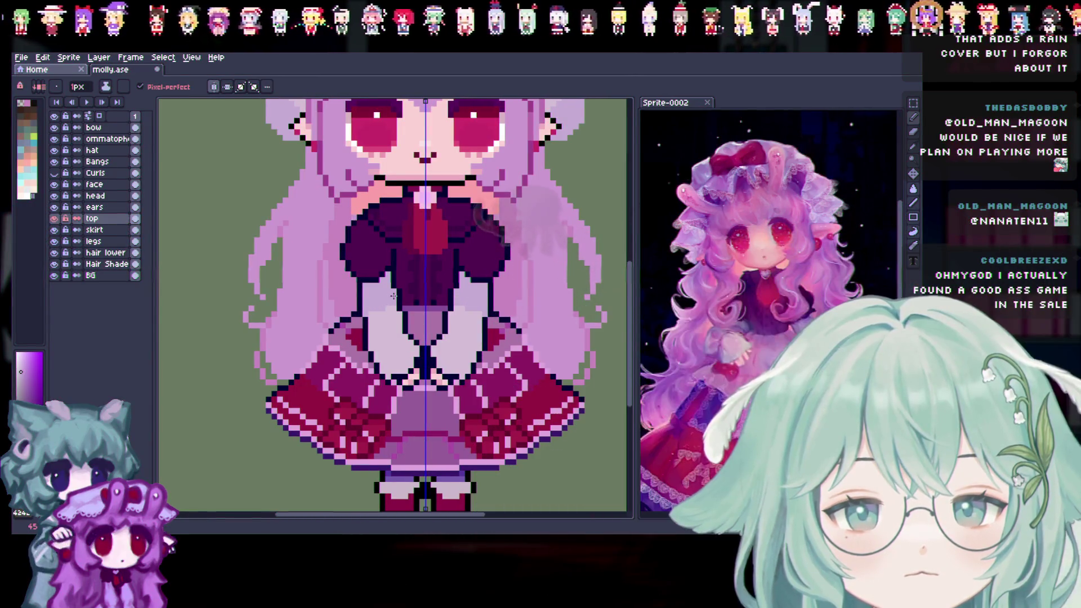
# Zoom out to check the sleeve outline, then hide the Curls layer again
pyautogui.scroll(-2, 427, 304)
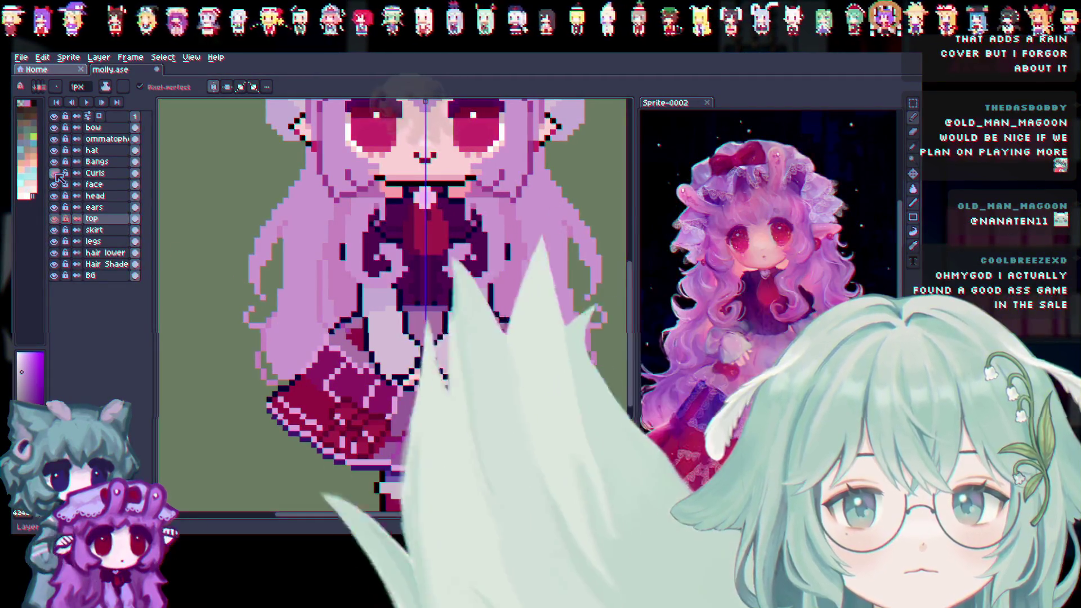
pyautogui.scroll(-1, 428, 304)
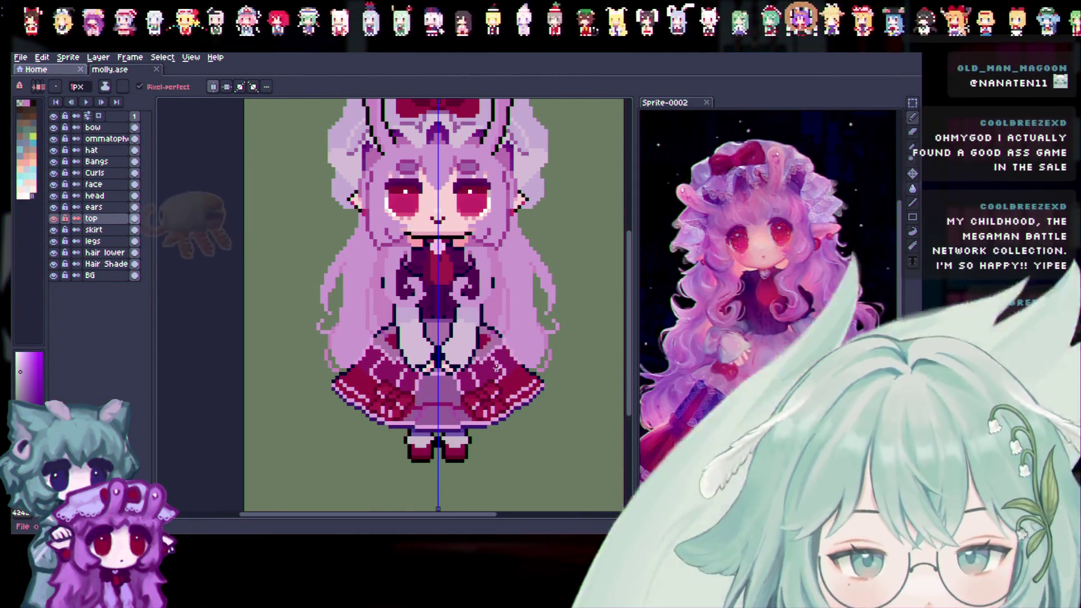
pyautogui.scroll(1, 426, 445)
pyautogui.scroll(-1, 427, 445)
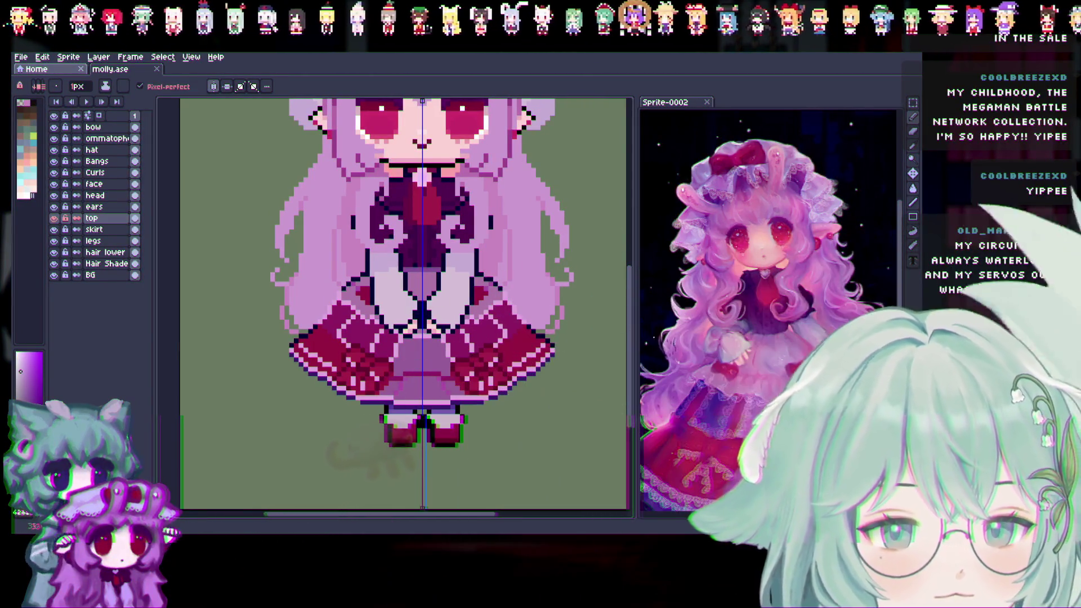
pyautogui.scroll(2, 403, 304)
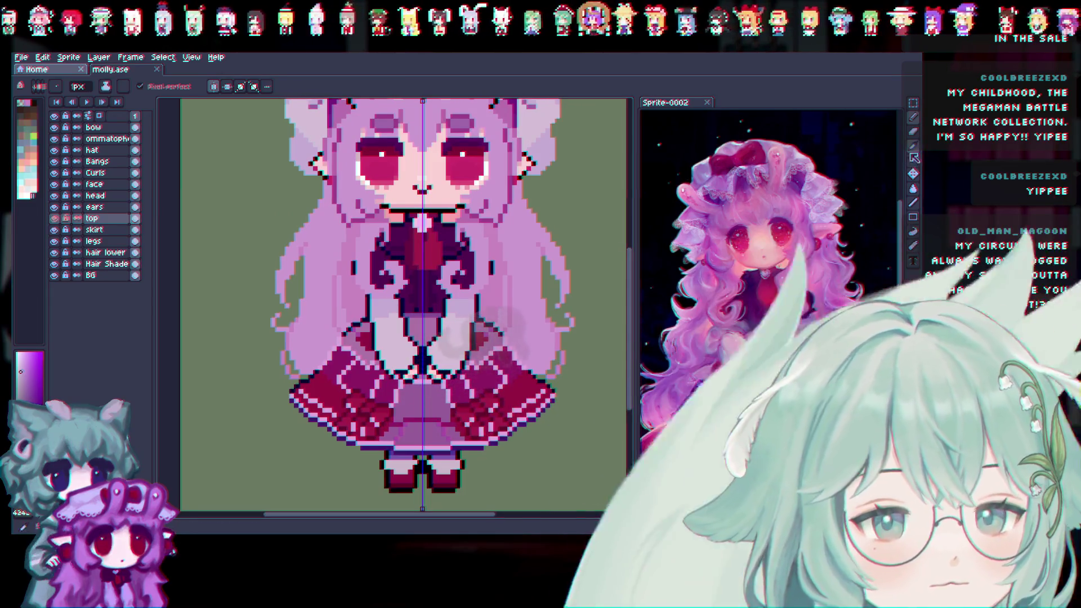
pyautogui.press('i')
pyautogui.moveTo(637, 262)
pyautogui.mouseDown()
pyautogui.moveTo(635, 228)
pyautogui.moveTo(635, 249)
pyautogui.mouseUp()
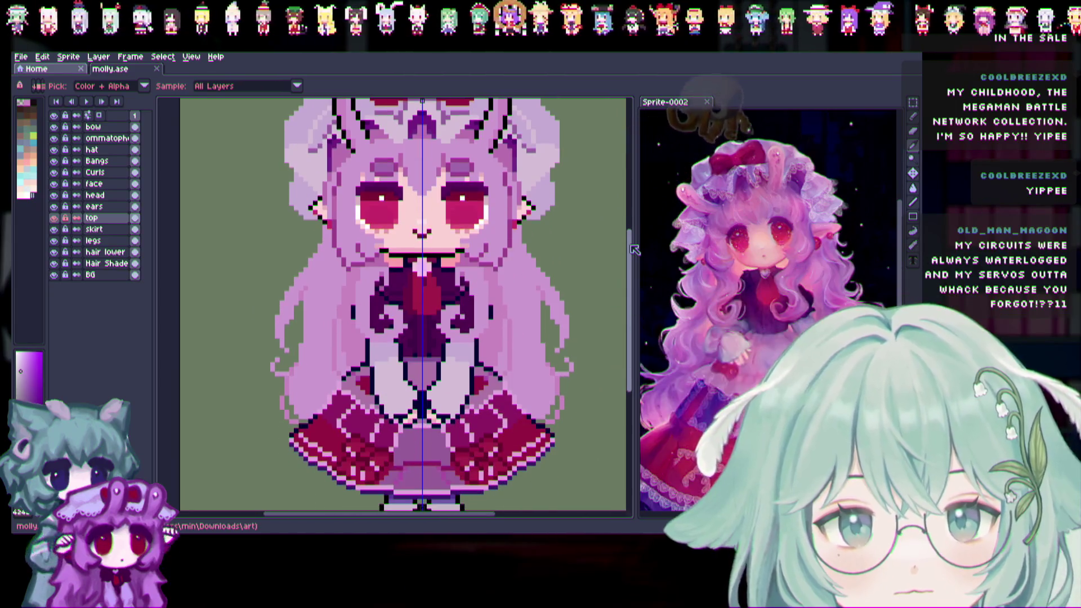
pyautogui.click(53, 173)
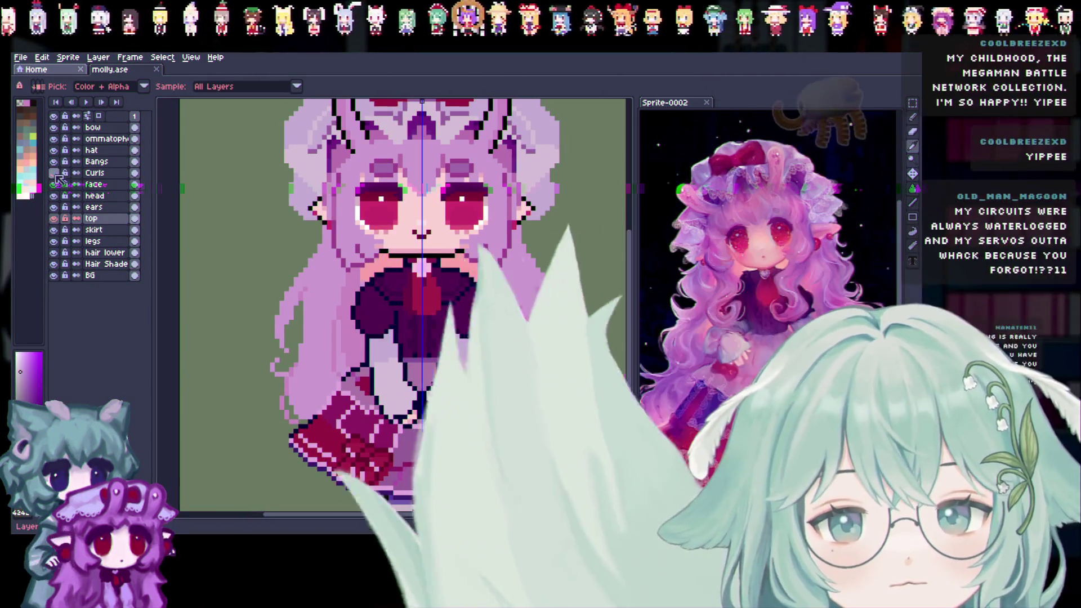
pyautogui.scroll(2, 403, 404)
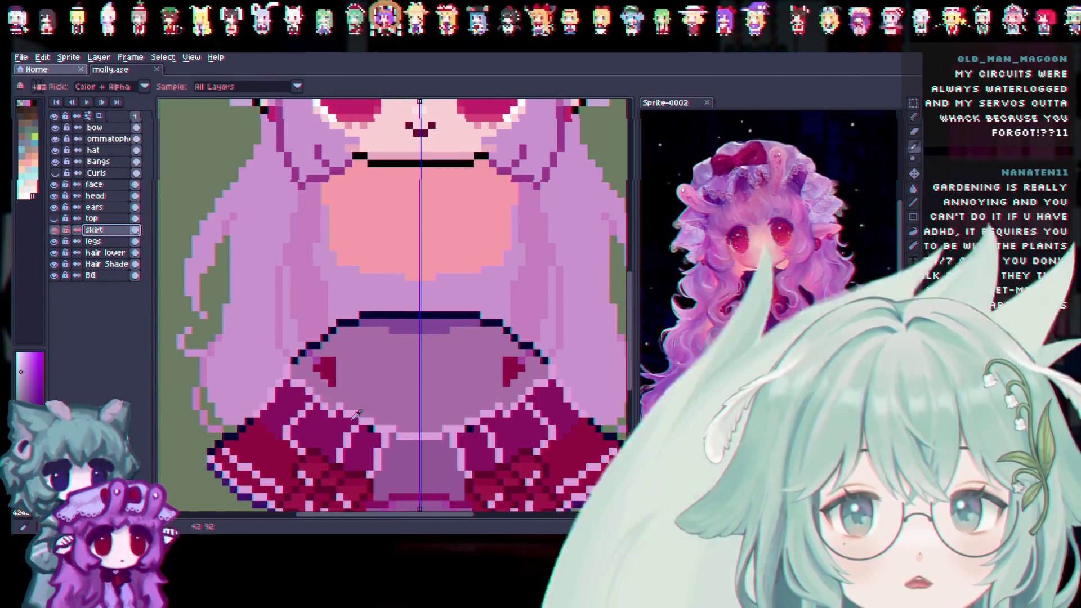
# Grow both mirrored red skirt marks into rounded blobs, adding a row of pixels underneath
pyautogui.press('b')
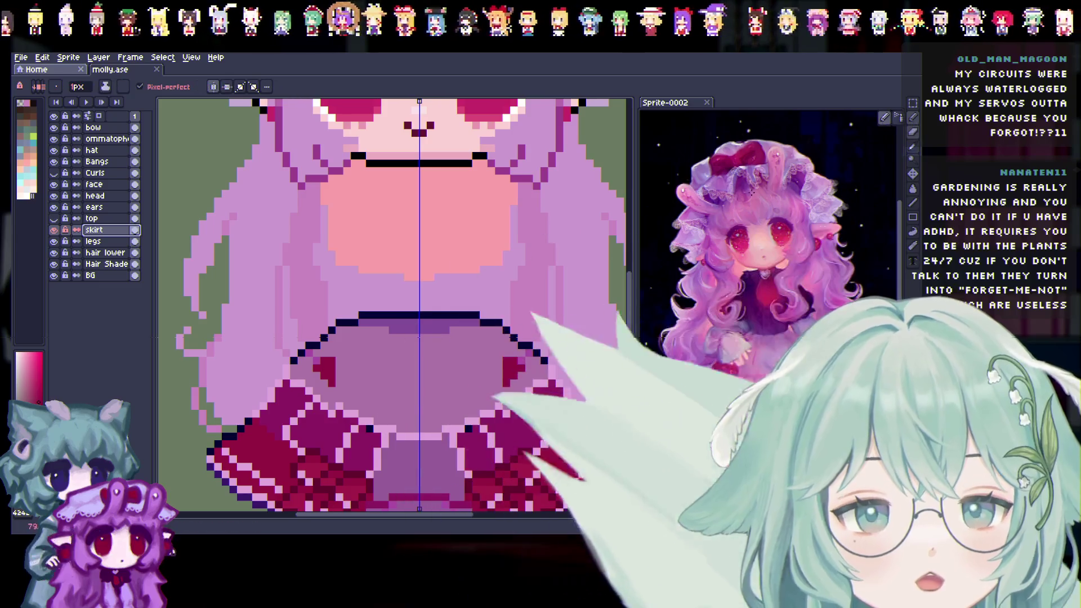
pyautogui.scroll(3, 620, 283)
pyautogui.scroll(-5, 620, 283)
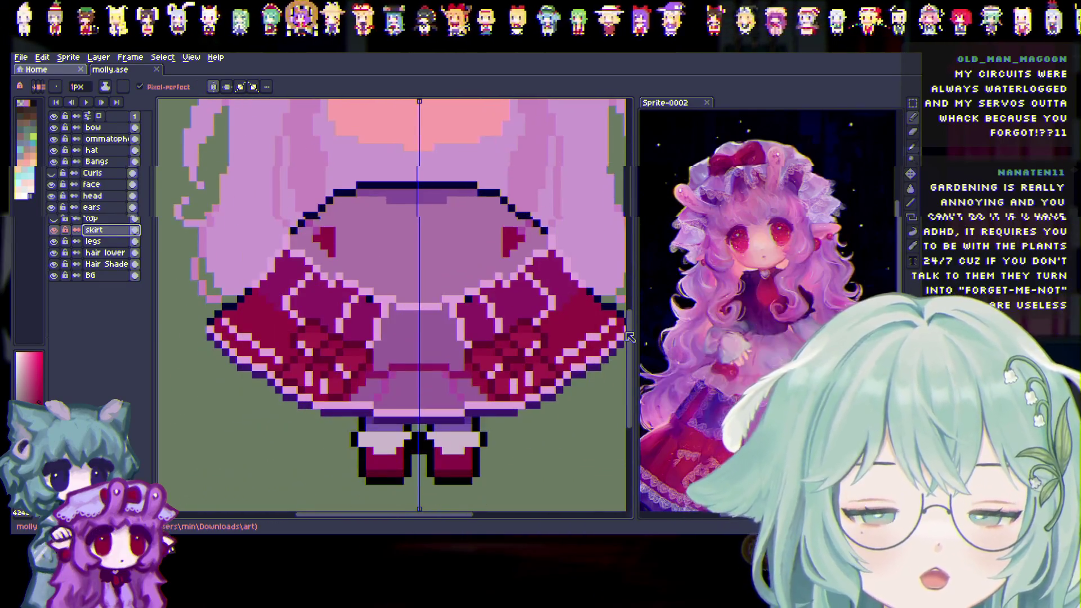
pyautogui.click(336, 357)
pyautogui.moveTo(335, 350); pyautogui.dragTo(346, 342)
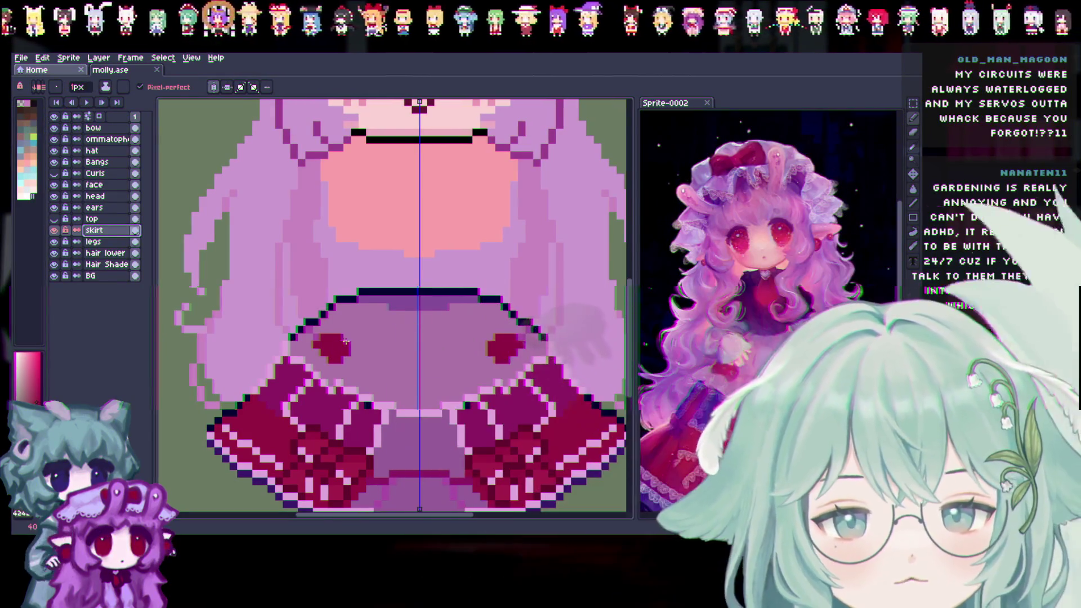
pyautogui.click(345, 366)
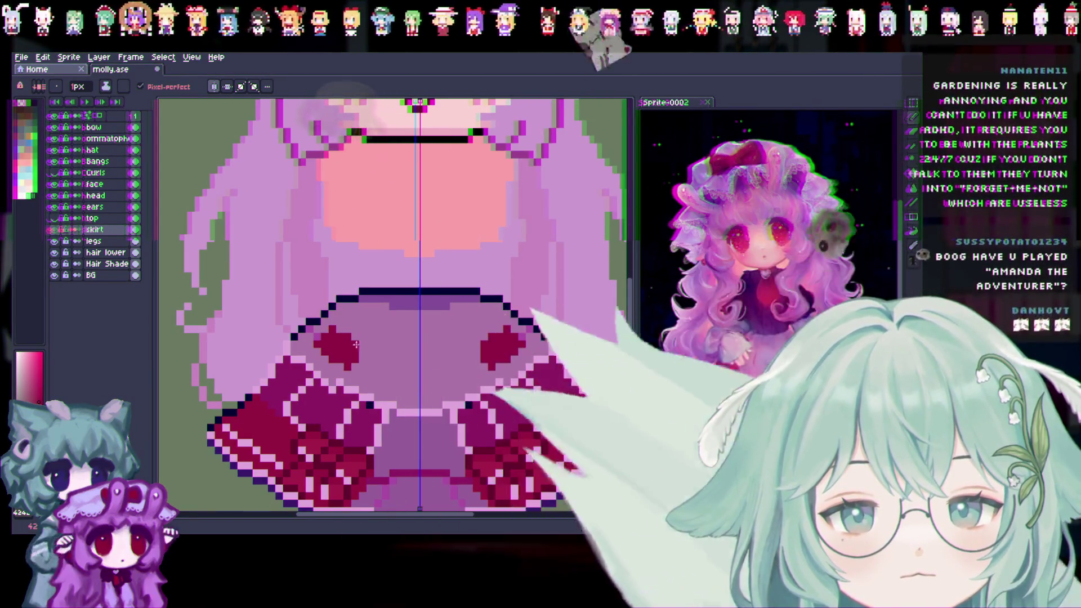
# Sample colours from the skirt and retouch the red marks with added shading
pyautogui.moveTo(629, 304); pyautogui.dragTo(629, 198)
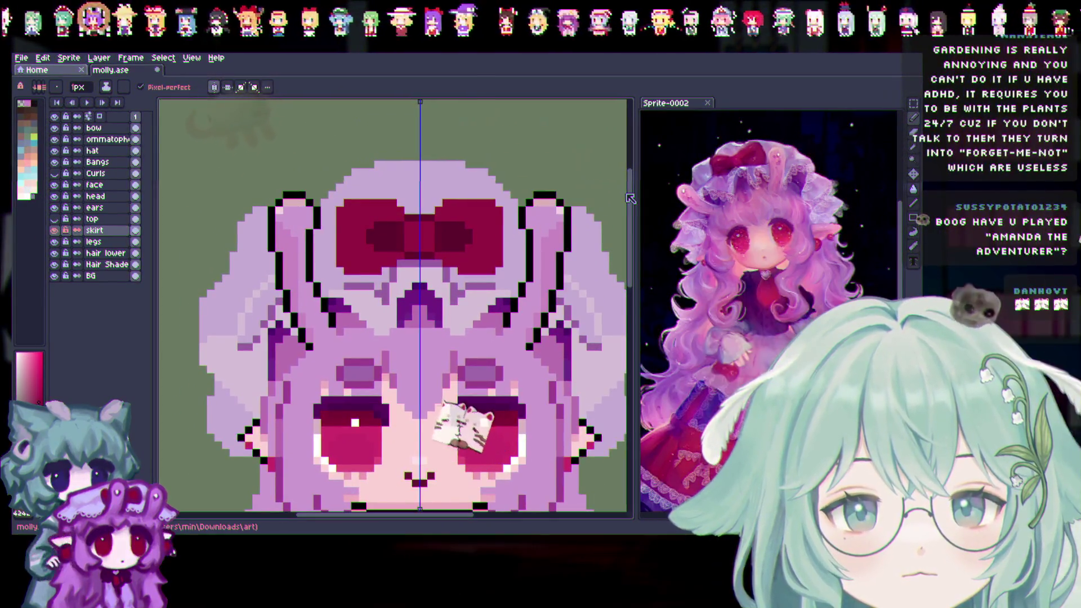
pyautogui.press('i')
pyautogui.moveTo(627, 293); pyautogui.dragTo(619, 389)
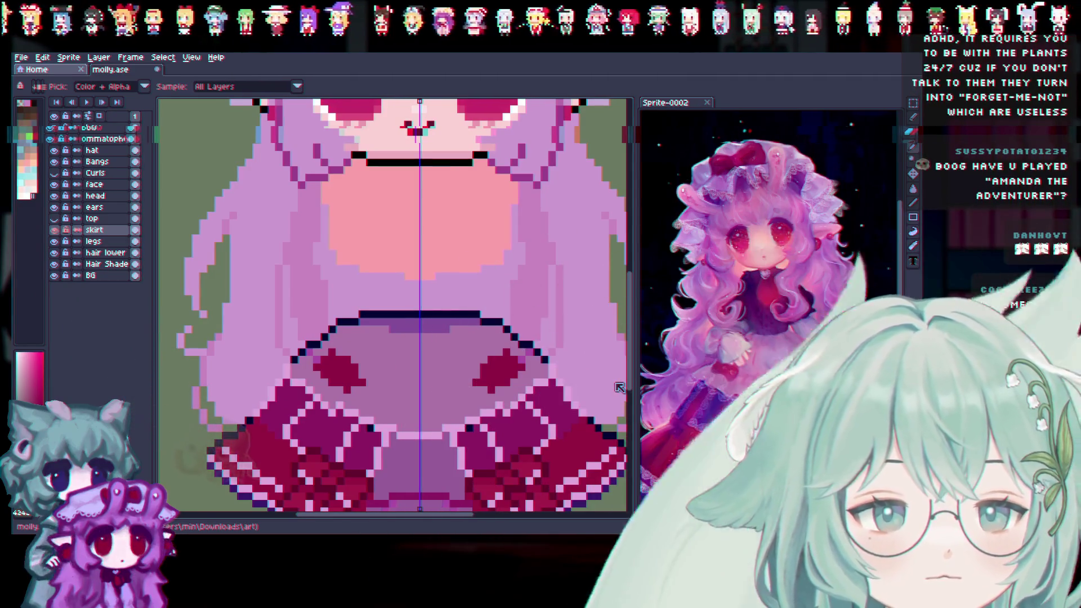
pyautogui.click(912, 129)
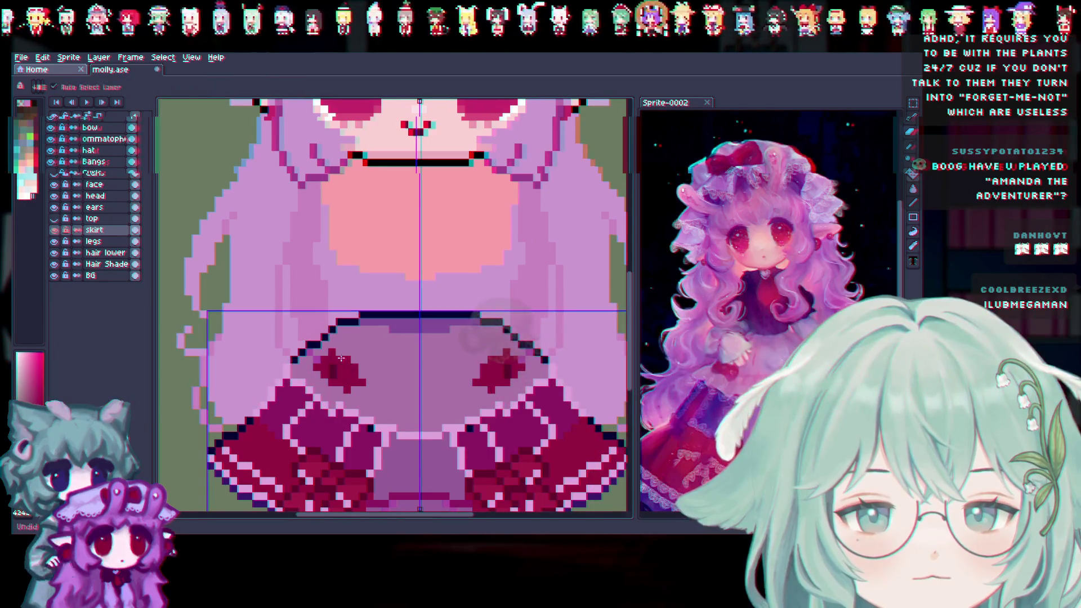
pyautogui.press('b')
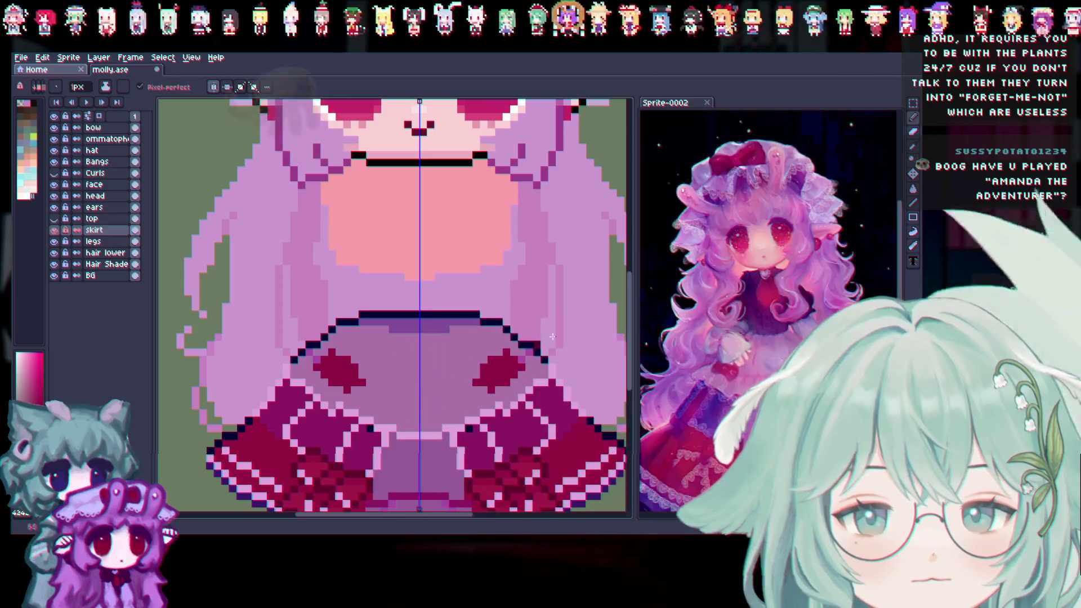
pyautogui.moveTo(631, 308)
pyautogui.mouseDown()
pyautogui.moveTo(635, 230)
pyautogui.moveTo(635, 293)
pyautogui.mouseUp()
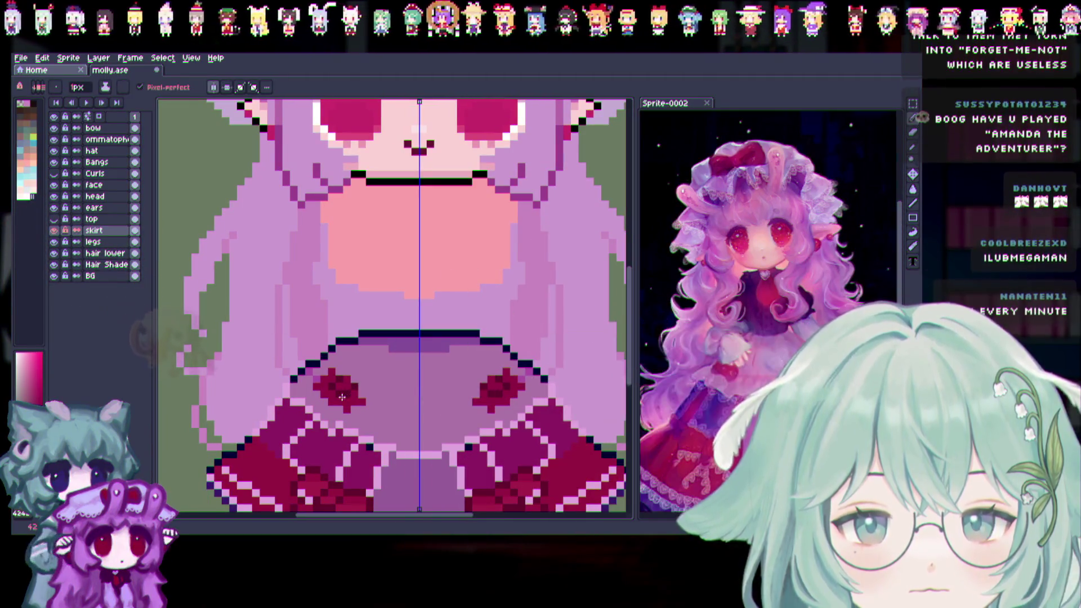
pyautogui.press('b')
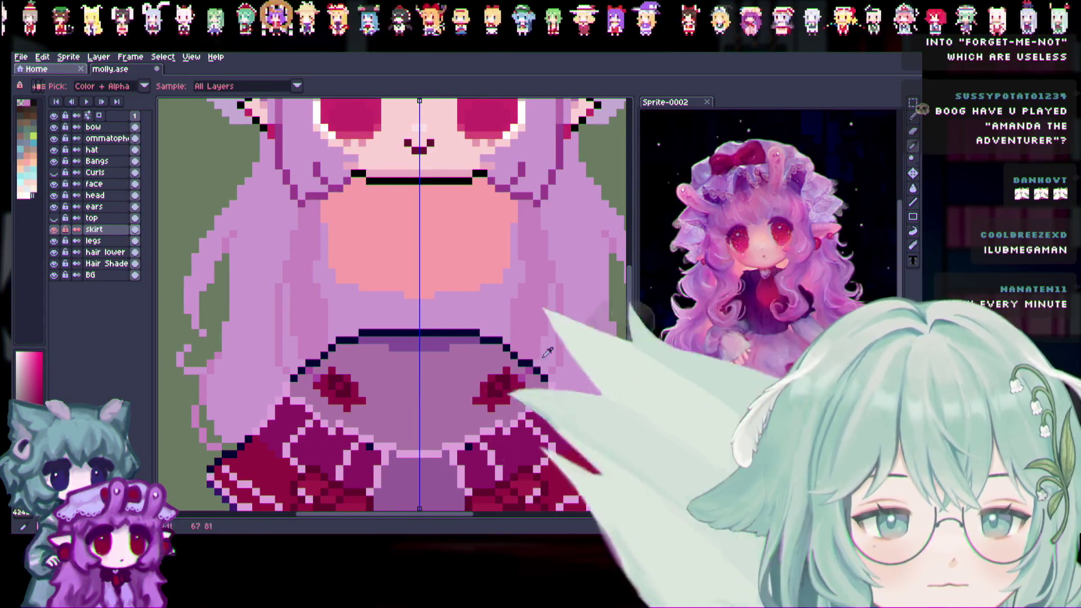
# Sample the dark red heart colour from the reference, undo a stray stroke, and touch up the bows
pyautogui.press('i')
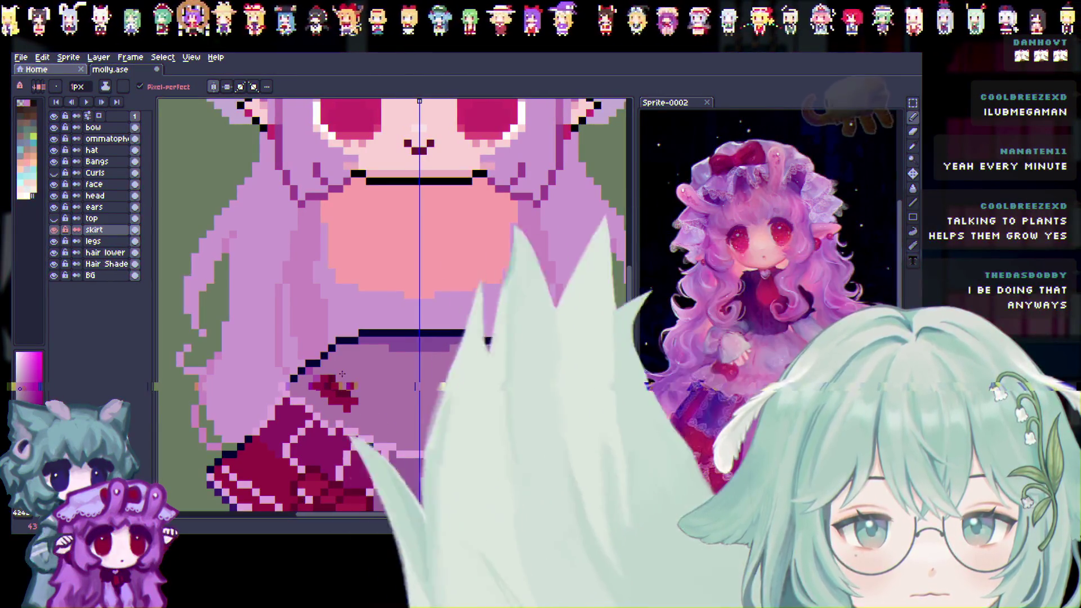
pyautogui.keyDown('alt'); pyautogui.click(460, 359); pyautogui.keyUp('alt')
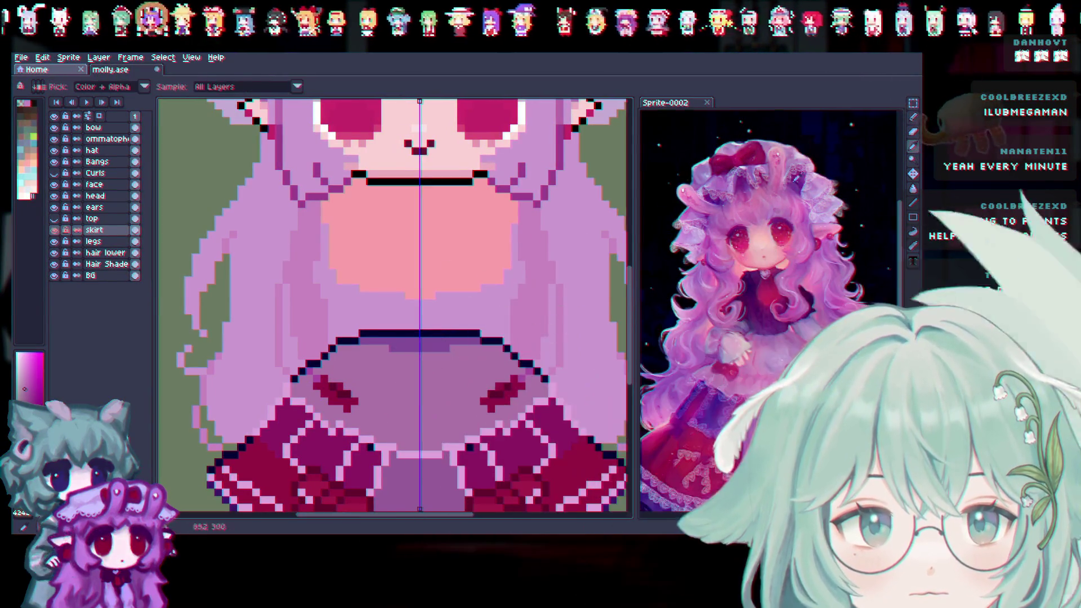
pyautogui.click(340, 392)
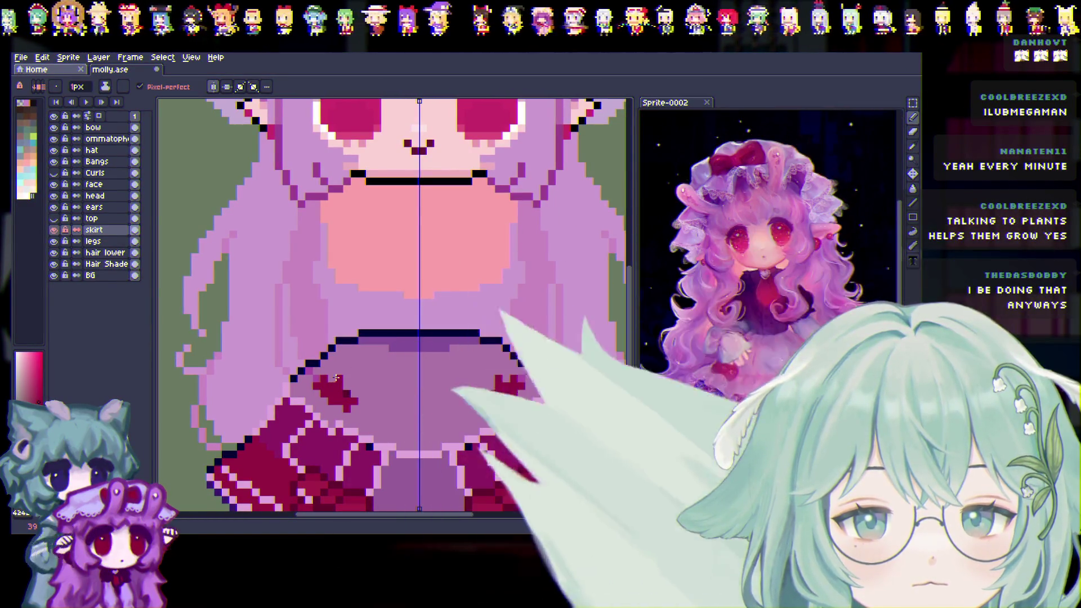
pyautogui.hotkey('ctrl', 'z')
pyautogui.press('b')
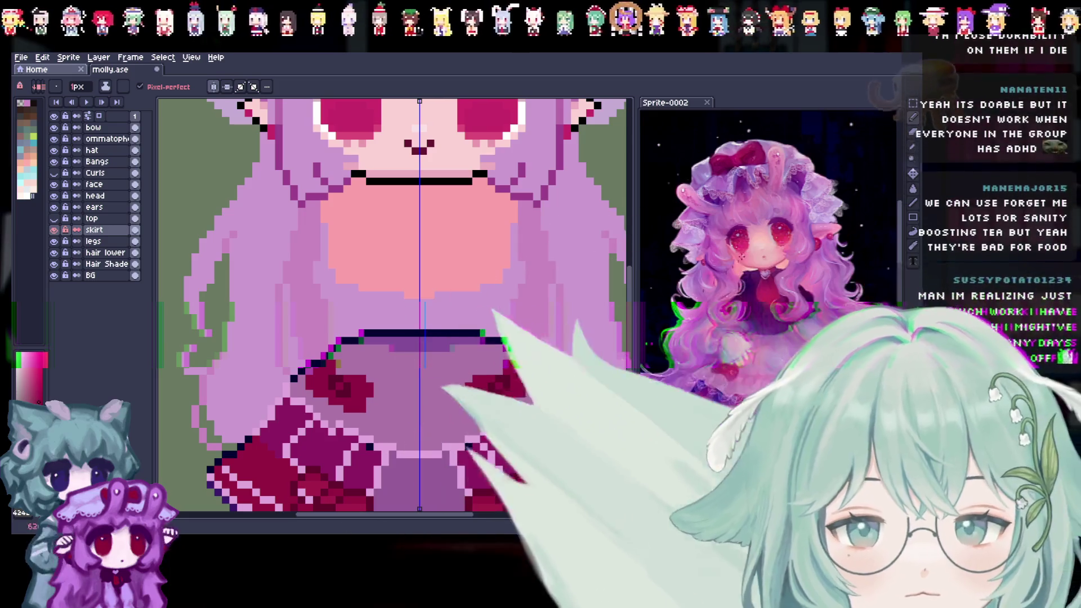
pyautogui.press('i')
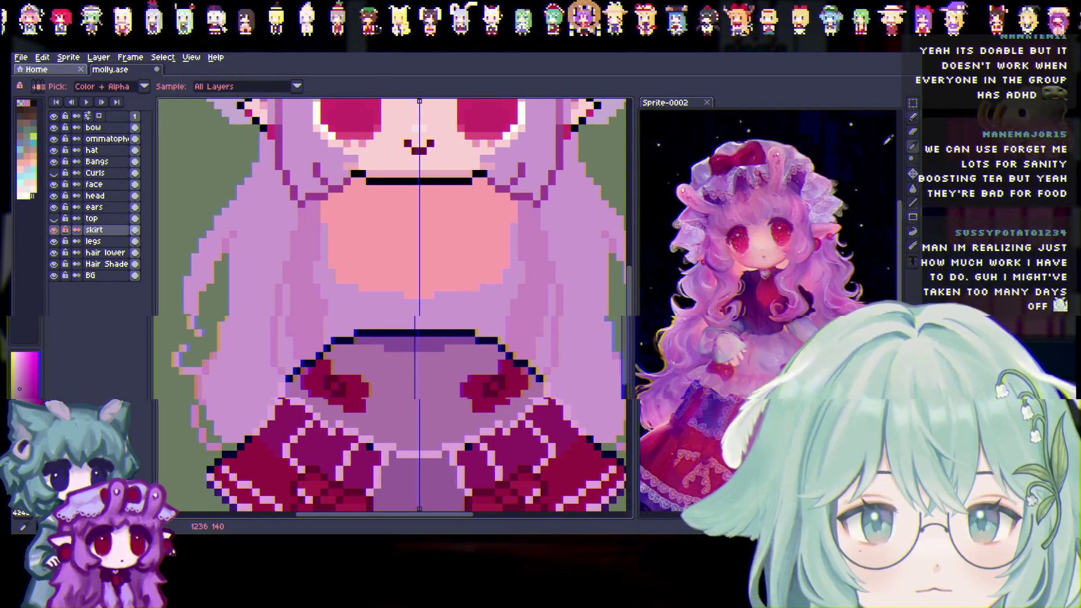
pyautogui.click(888, 139)
pyautogui.press('b')
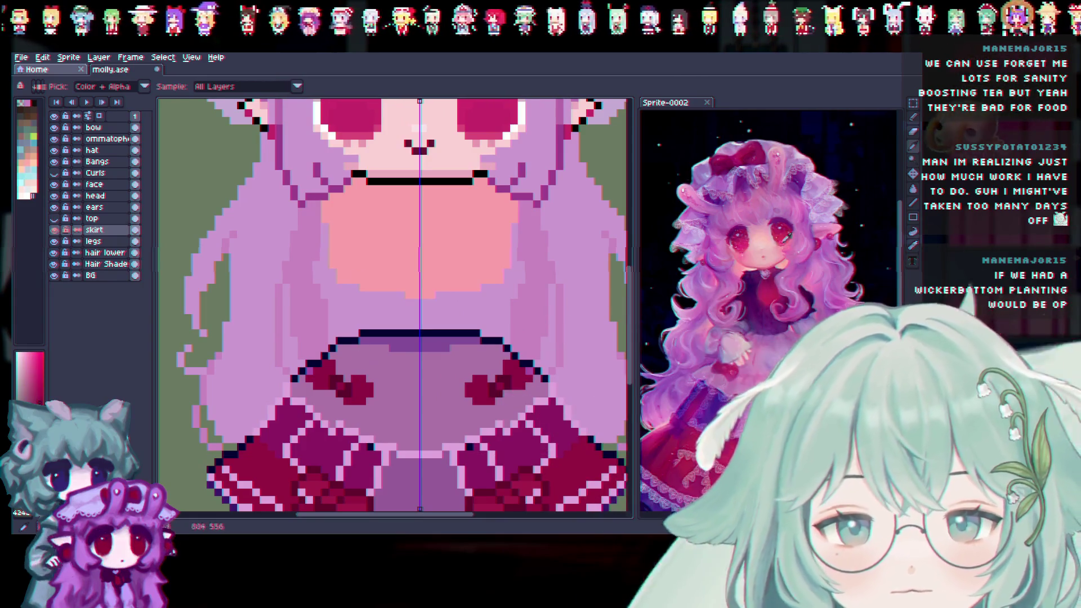
# Narrow both red skirt bows by one pixel with mirrored pencil strokes
pyautogui.scroll(2, 634, 298)
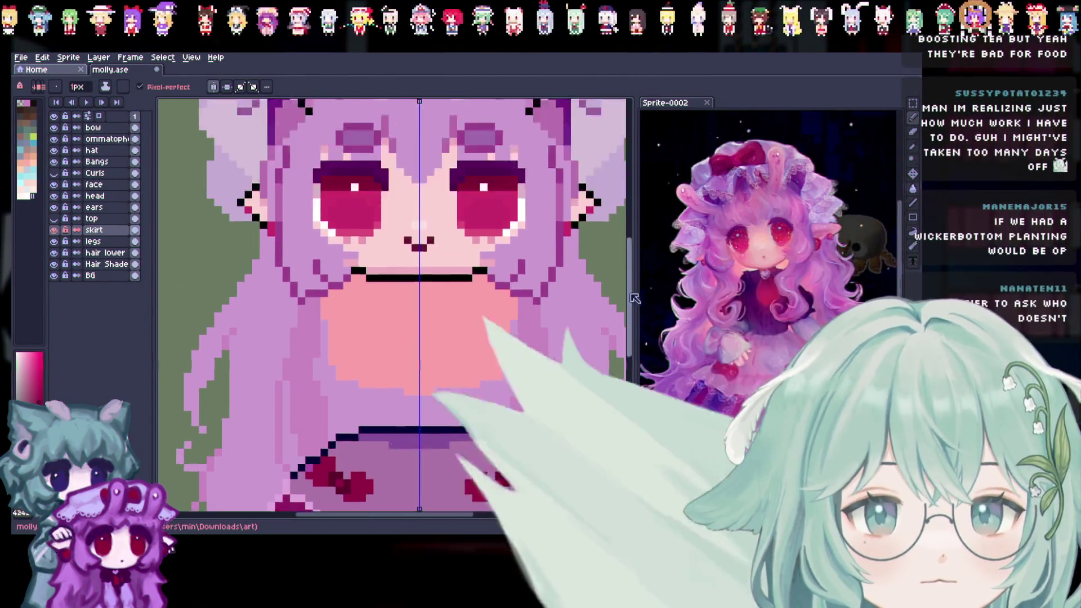
pyautogui.scroll(2, 635, 298)
pyautogui.scroll(-3, 635, 256)
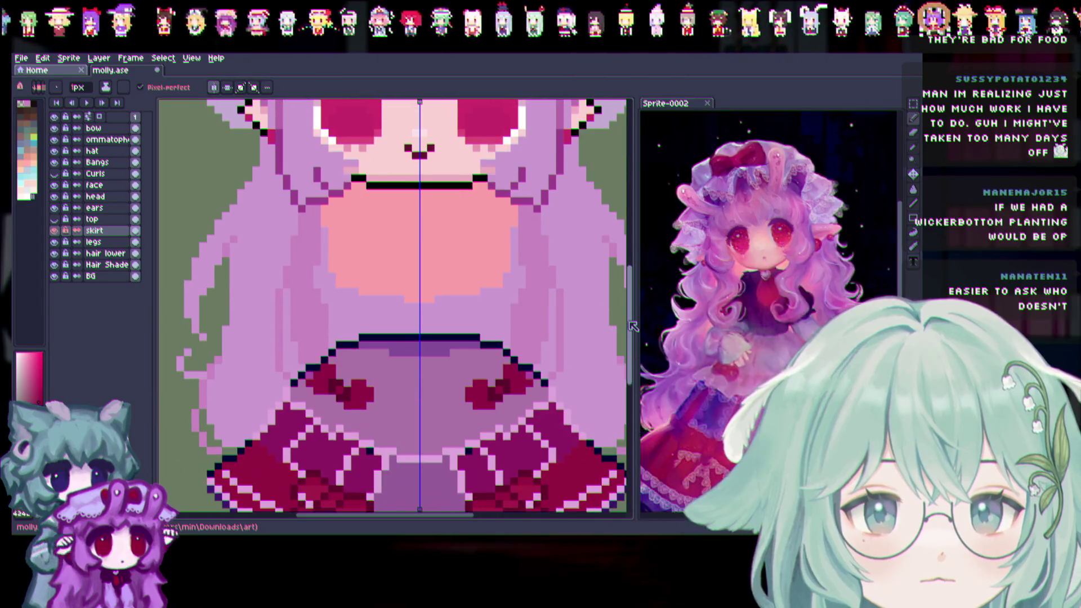
pyautogui.scroll(3, 632, 320)
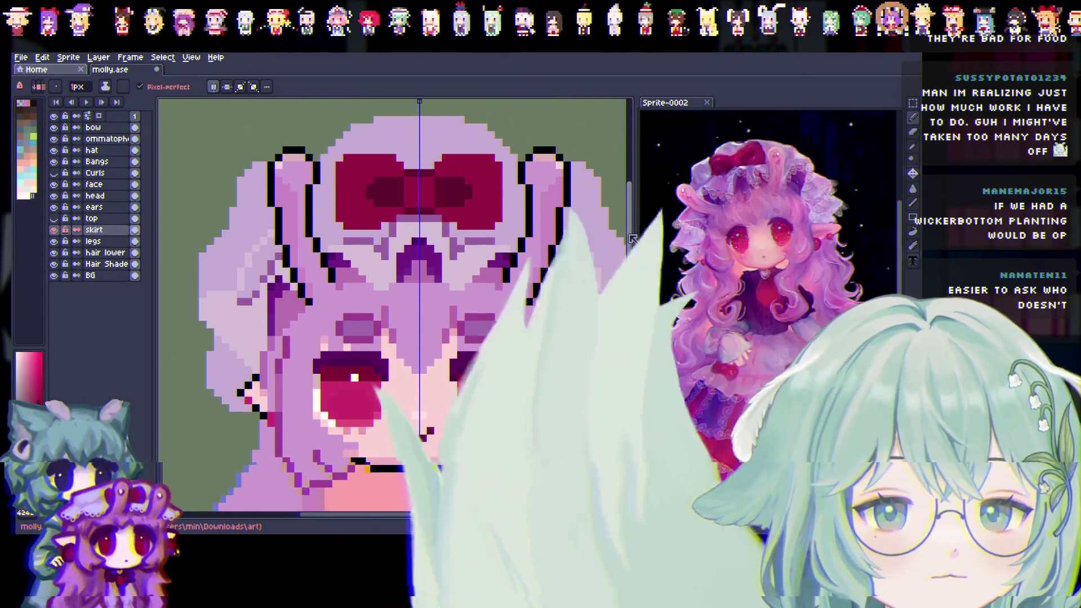
pyautogui.scroll(-3, 613, 310)
pyautogui.scroll(-1, 611, 307)
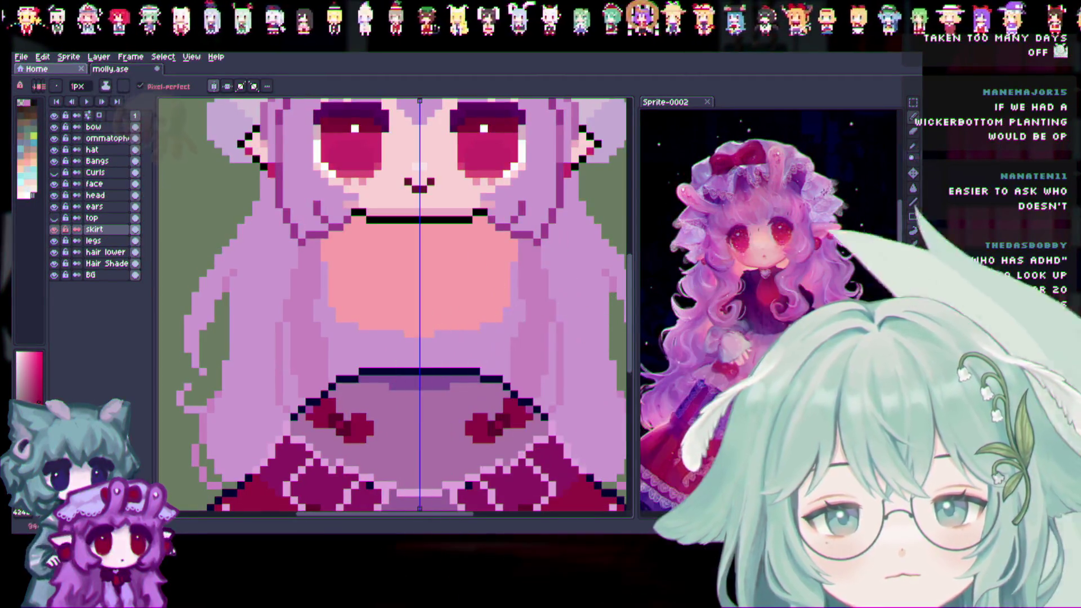
pyautogui.click(914, 147)
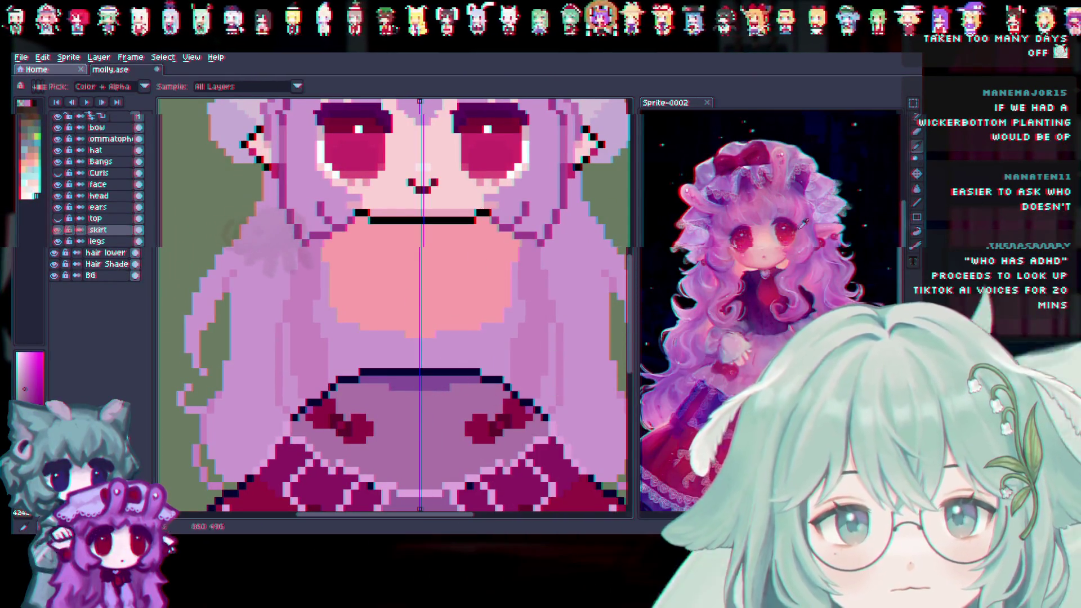
pyautogui.click(913, 117)
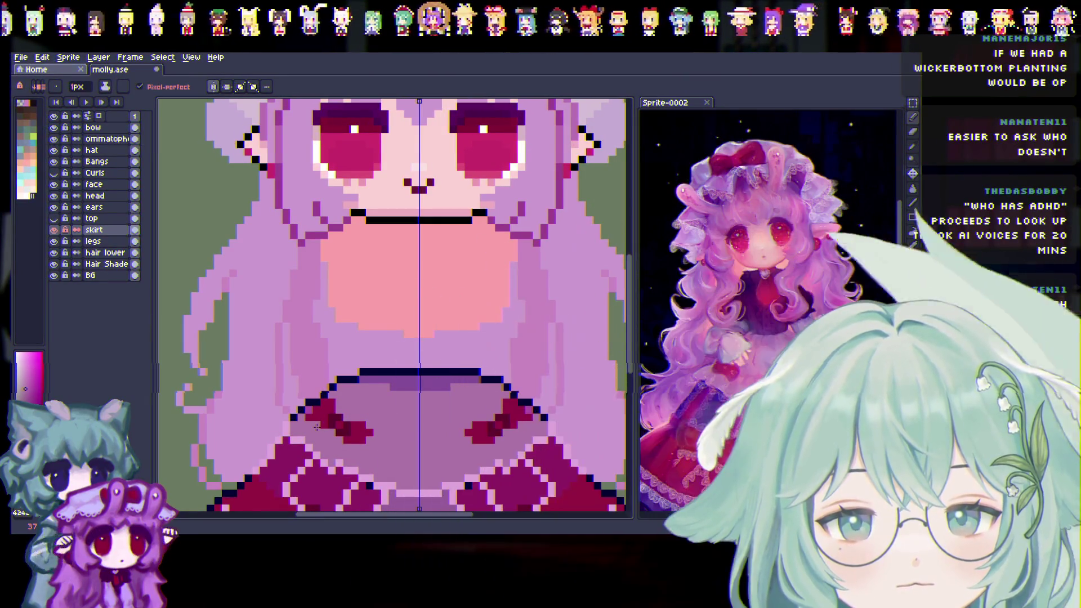
pyautogui.click(469, 434)
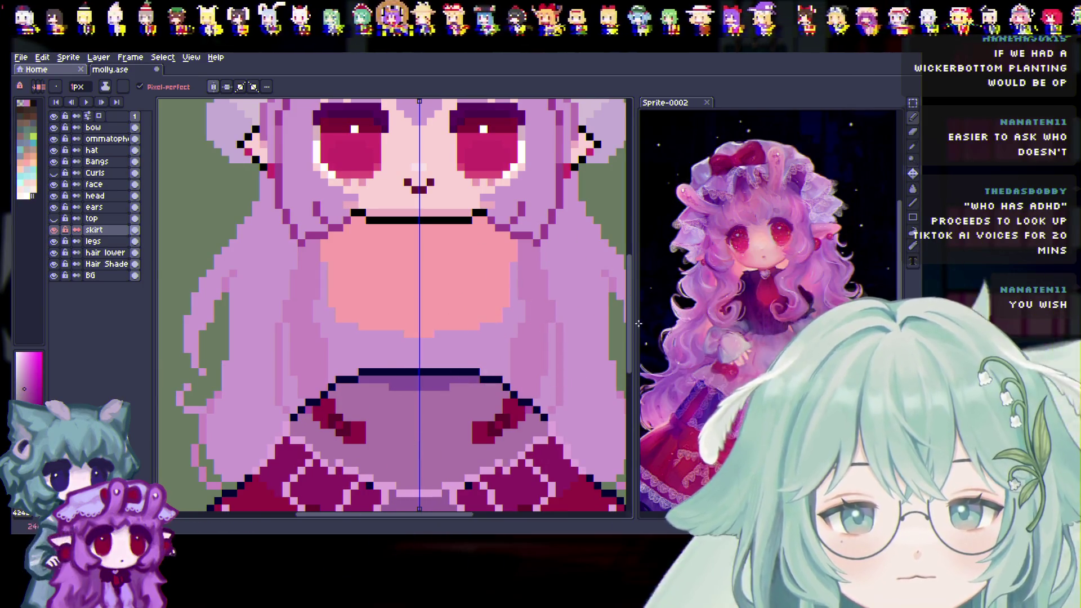
pyautogui.scroll(-2, 634, 335)
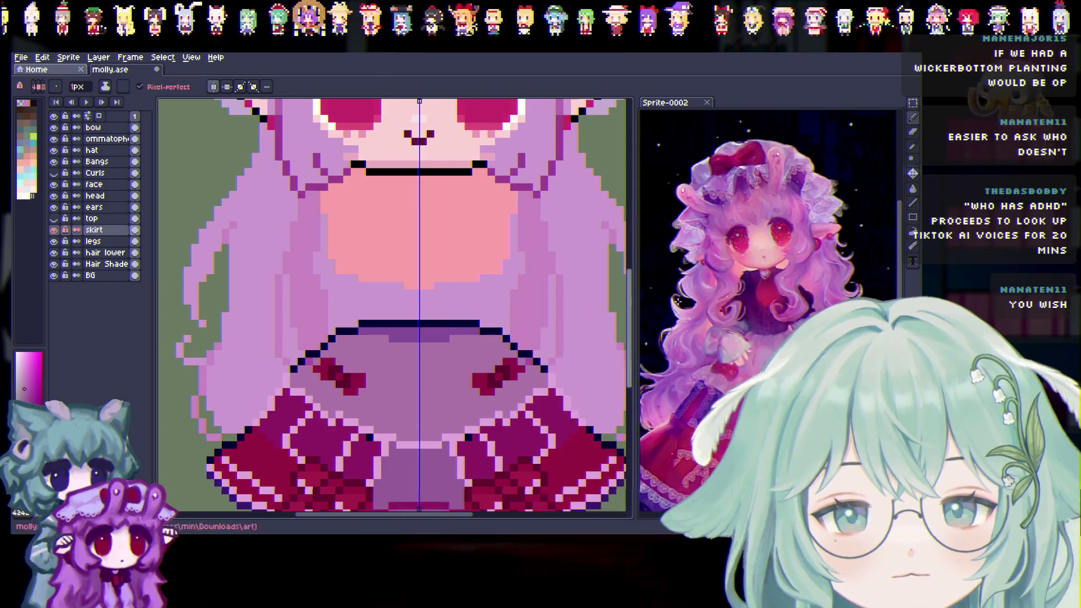
# Pick the purple from the reference dress and recolour the bow pixels
pyautogui.press('i')
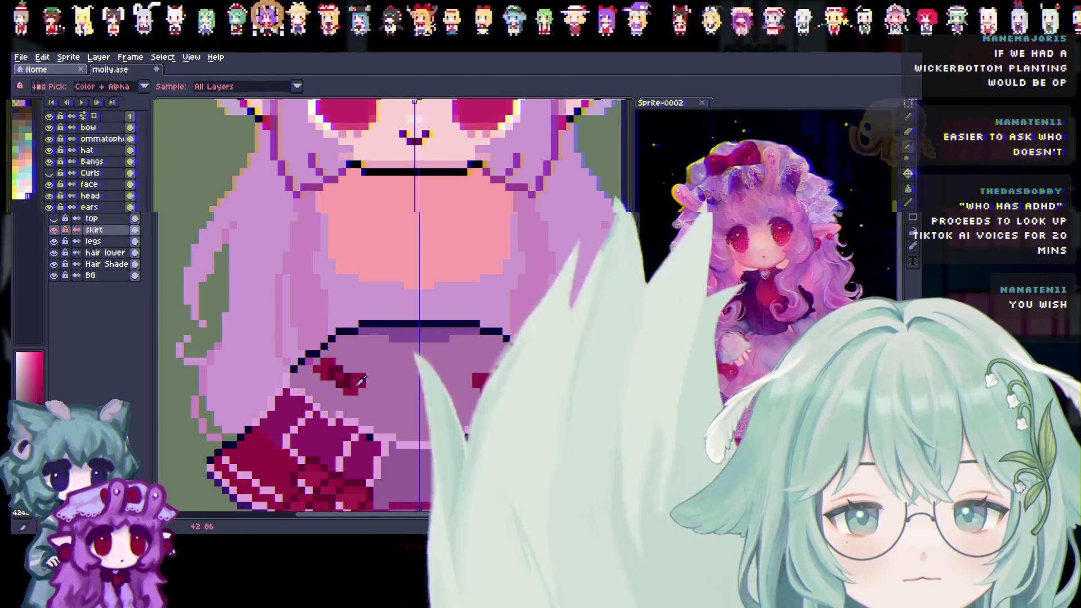
pyautogui.click(914, 118)
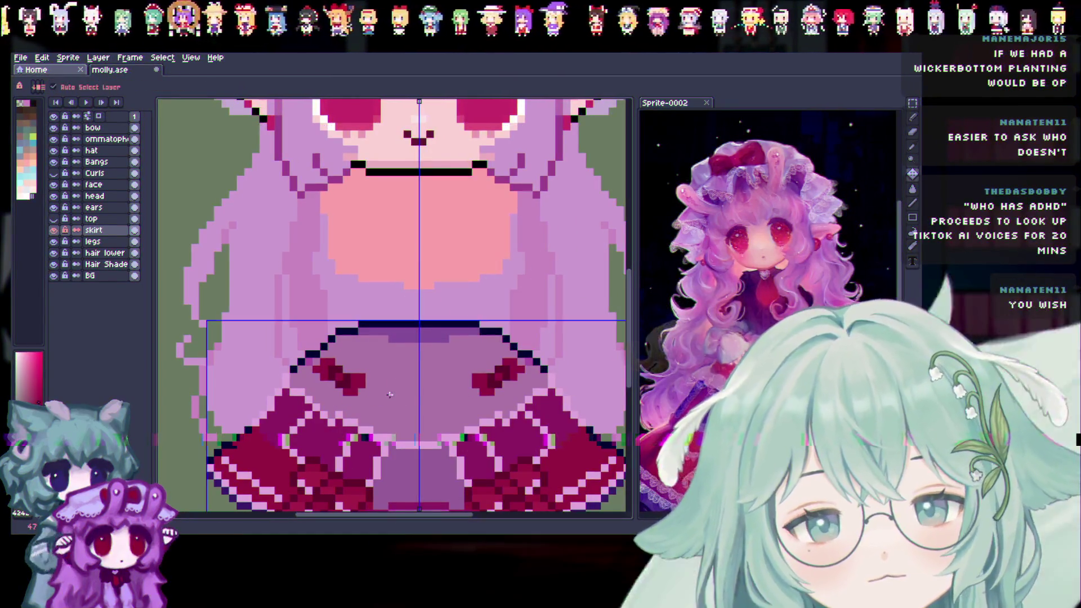
pyautogui.scroll(-2, 316, 370)
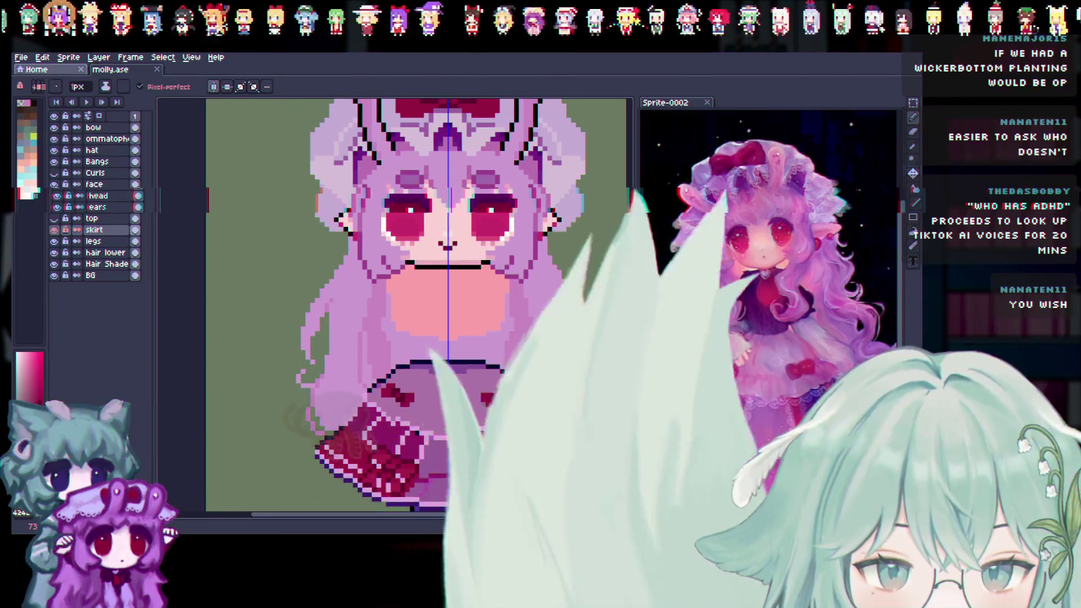
pyautogui.scroll(2, 541, 468)
pyautogui.press('i')
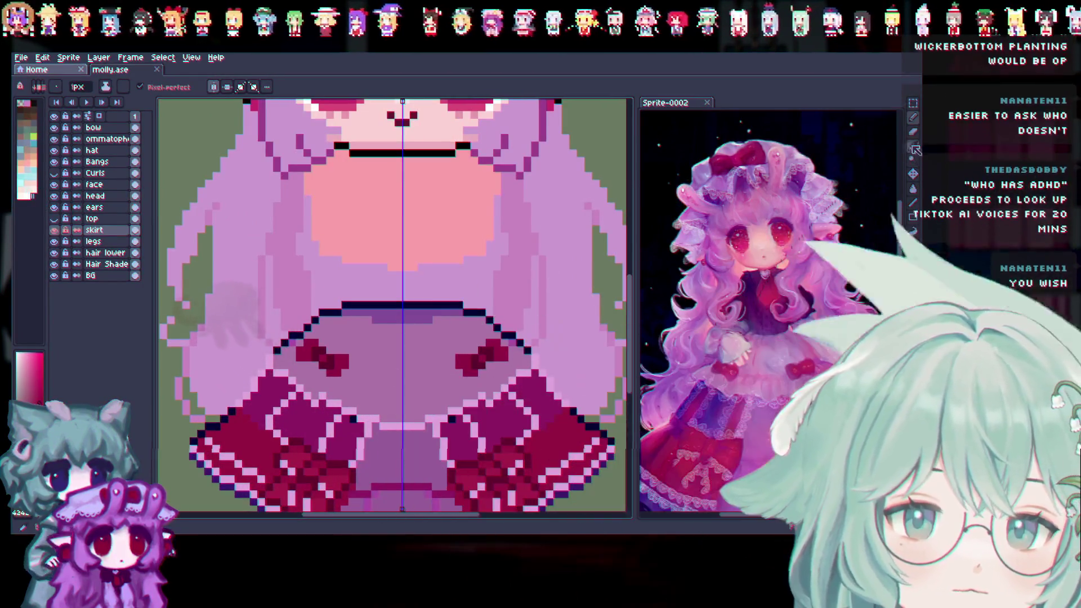
pyautogui.scroll(-1, 458, 349)
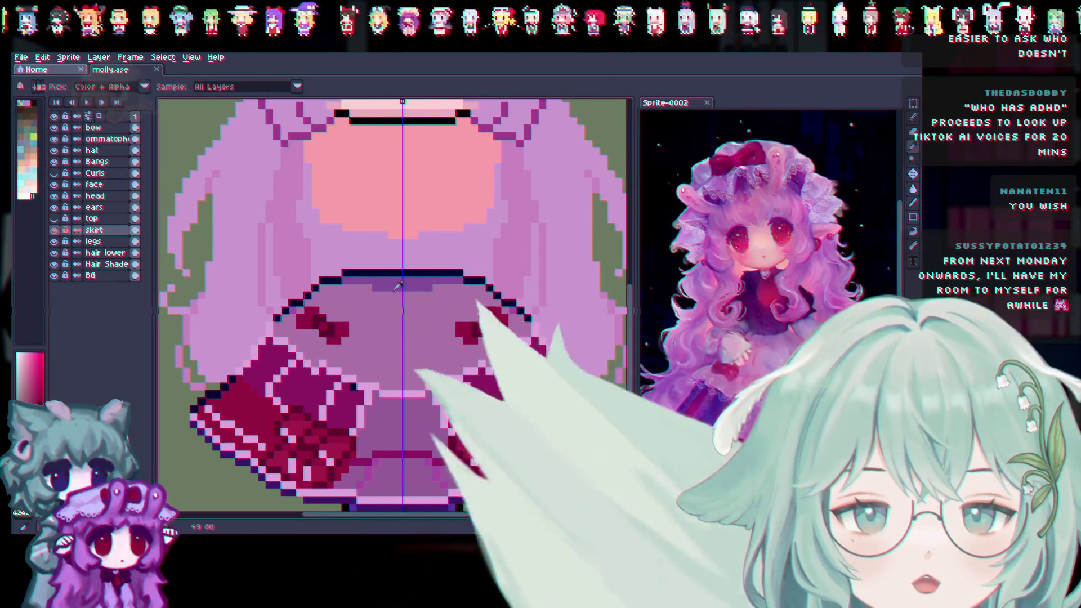
pyautogui.click(759, 376)
pyautogui.press('b')
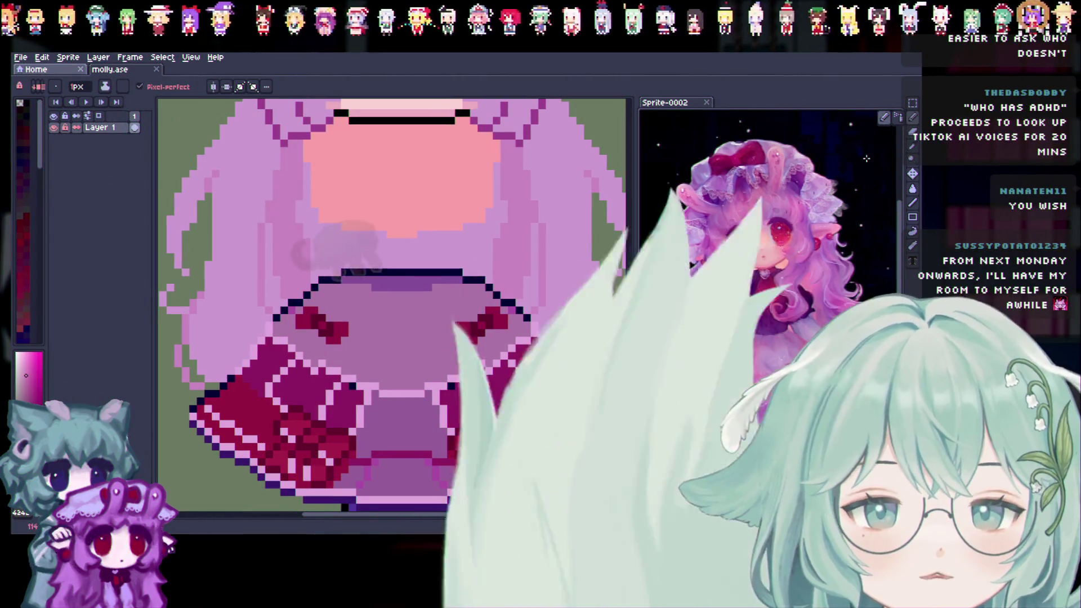
pyautogui.click(913, 147)
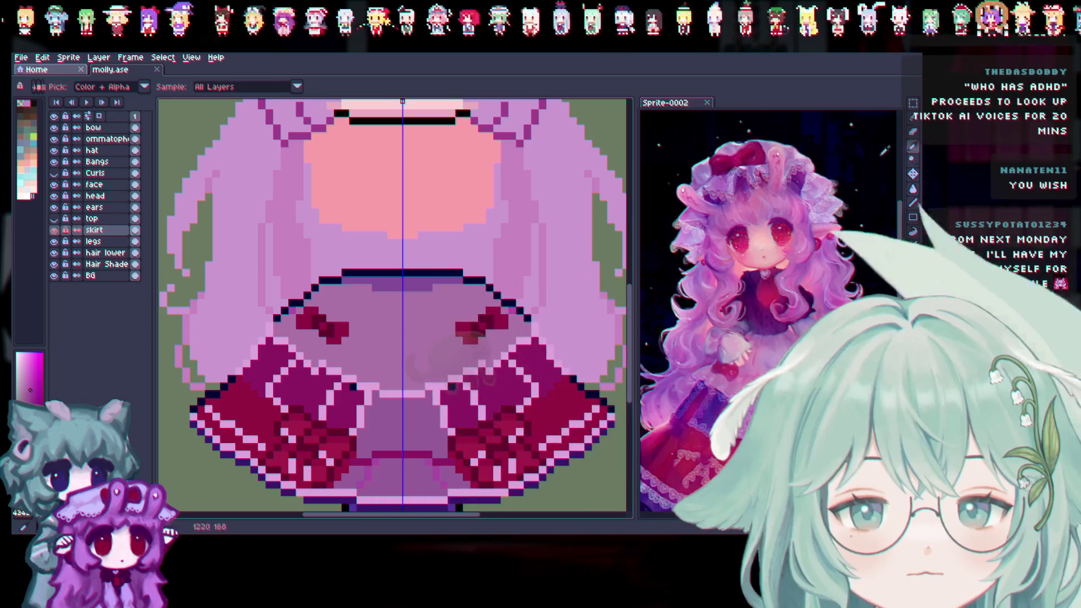
pyautogui.click(913, 119)
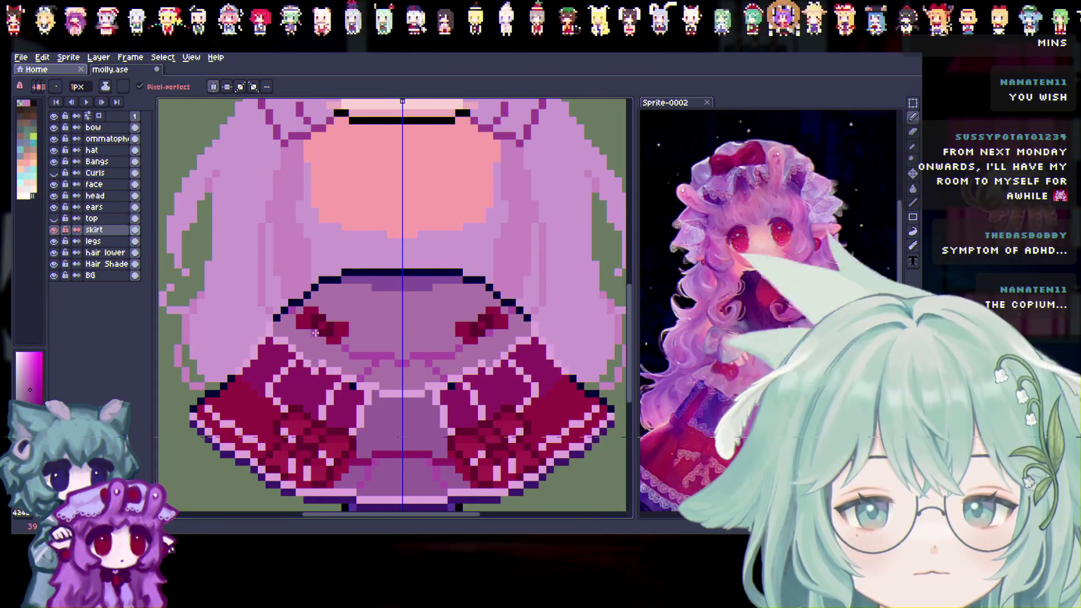
# Zoom around the skirt to compare both bows, re-sampling a colour for further touch-ups
pyautogui.scroll(-2, 361, 389)
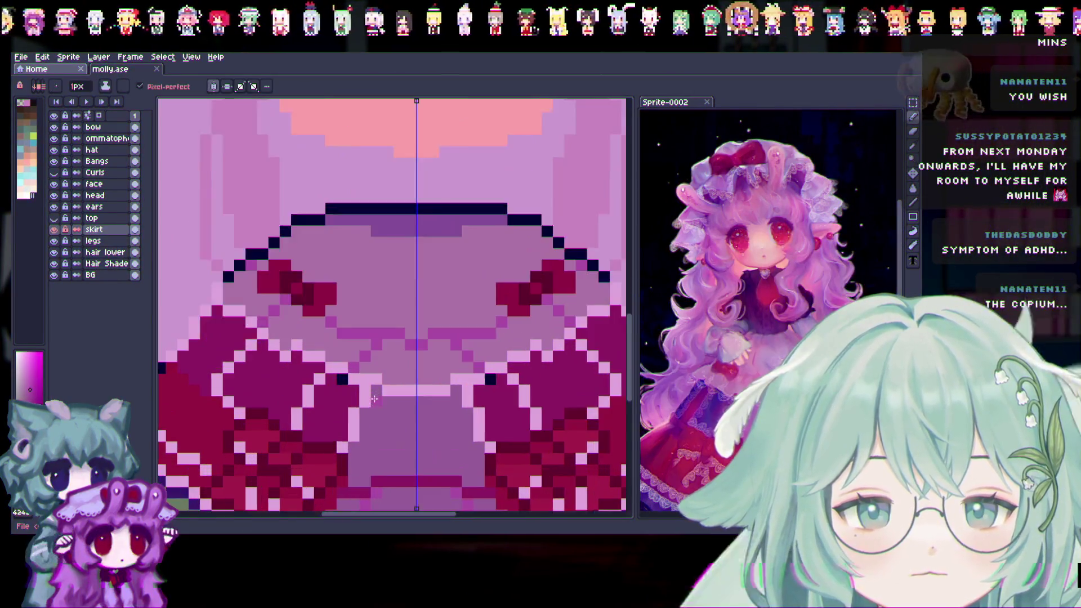
pyautogui.scroll(-1, 414, 393)
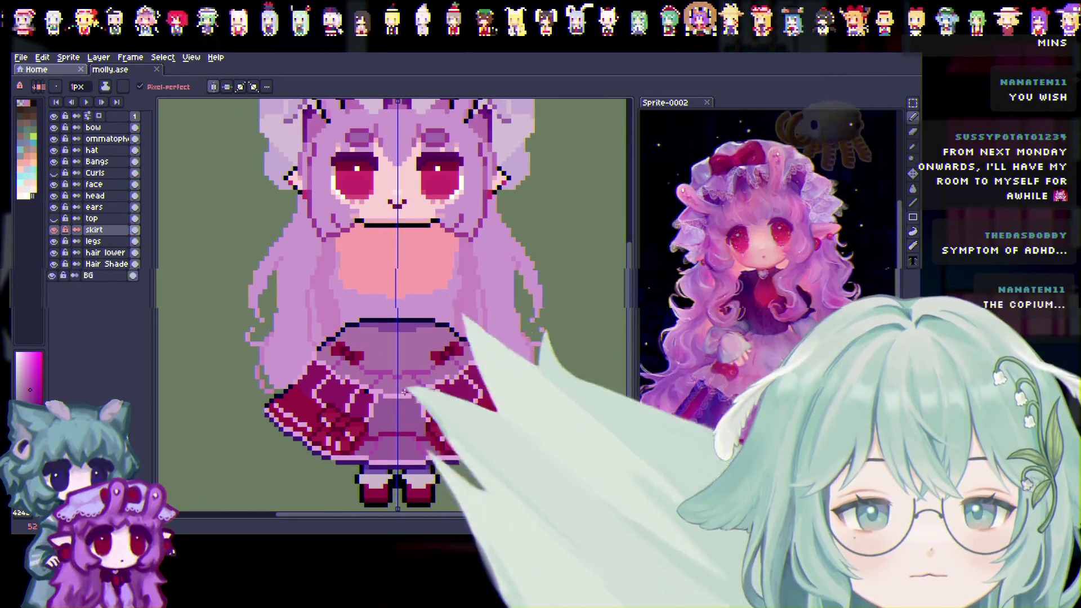
pyautogui.scroll(1, 450, 417)
pyautogui.scroll(-1, 501, 445)
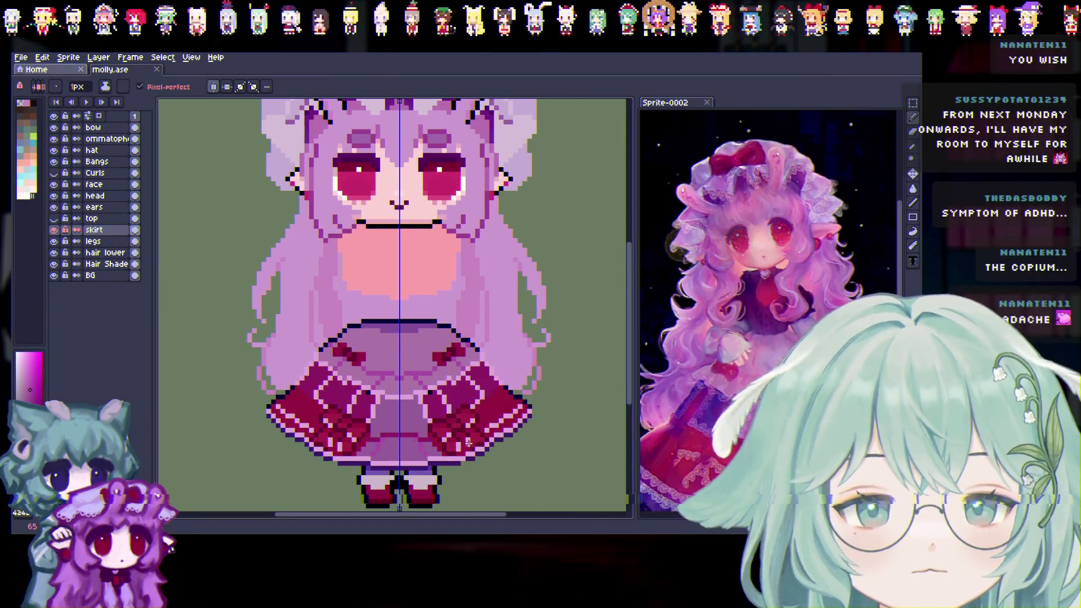
pyautogui.scroll(1, 468, 443)
pyautogui.scroll(1, 444, 459)
pyautogui.scroll(-1, 421, 476)
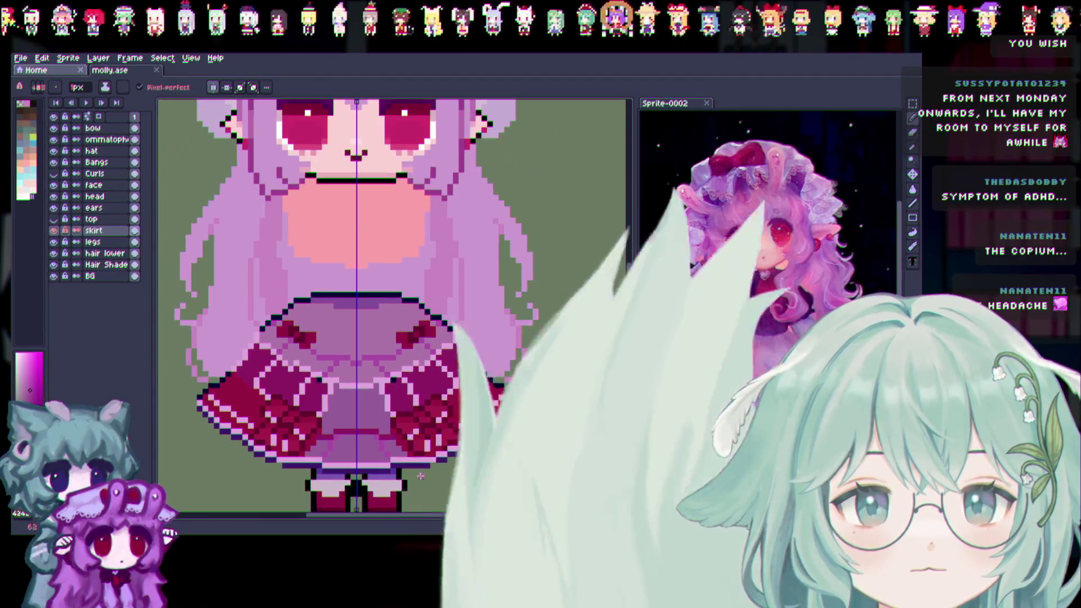
pyautogui.scroll(1, 489, 506)
pyautogui.scroll(1, 462, 458)
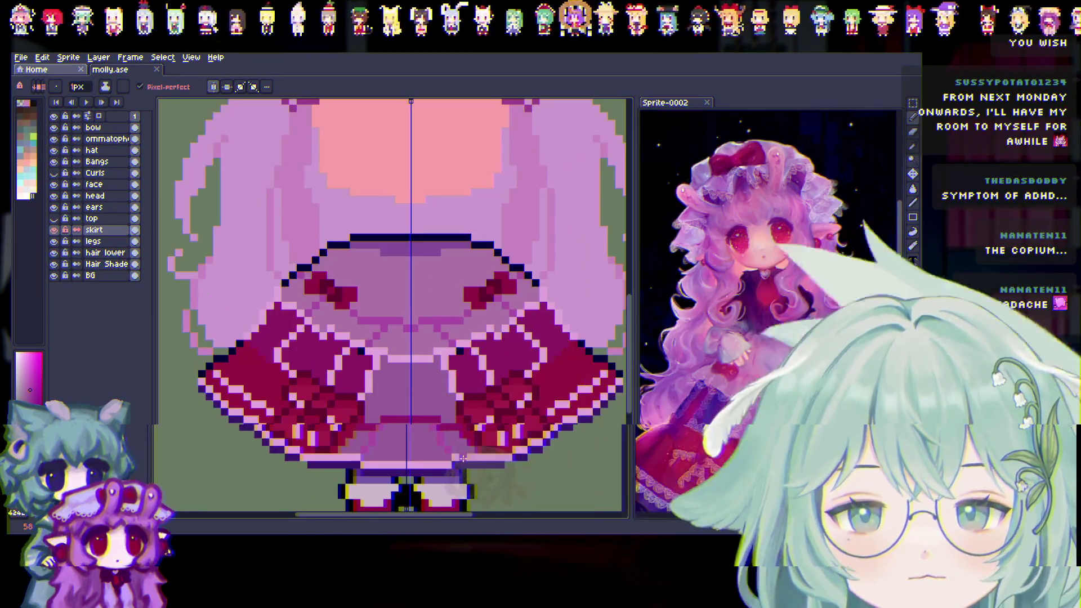
pyautogui.scroll(-2, 428, 411)
pyautogui.scroll(1, 405, 377)
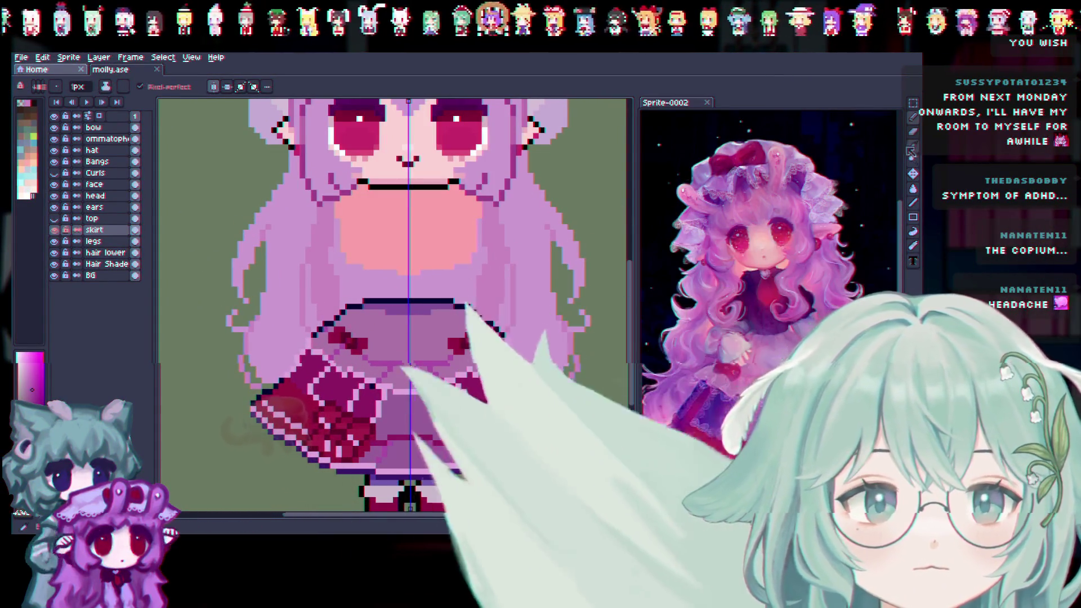
pyautogui.press('i')
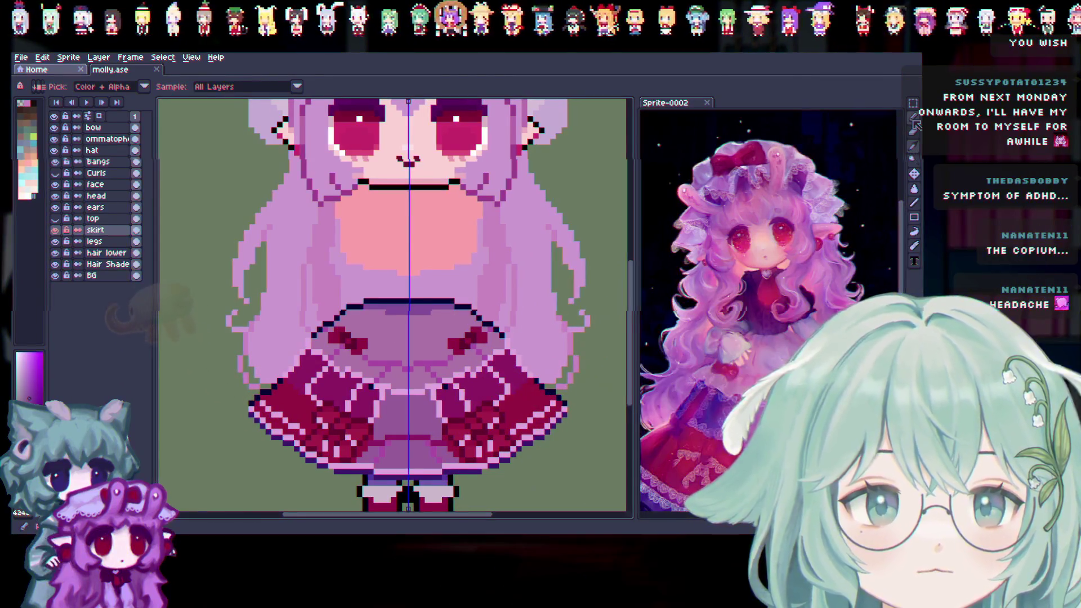
pyautogui.press('b')
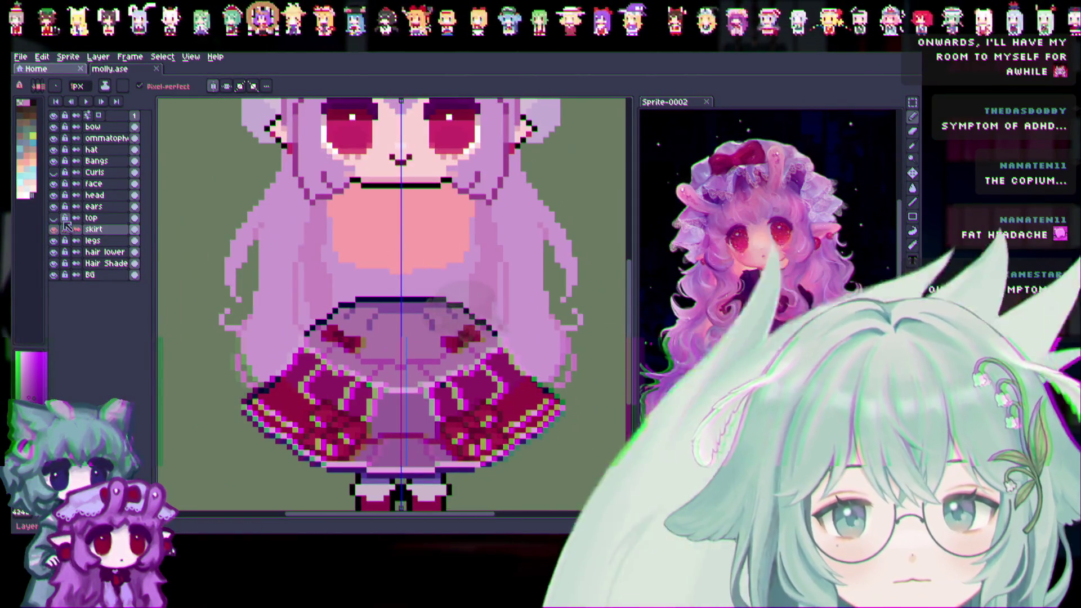
# Show the top layer, toggle it on and off to compare, and save molly.ase
pyautogui.click(55, 219)
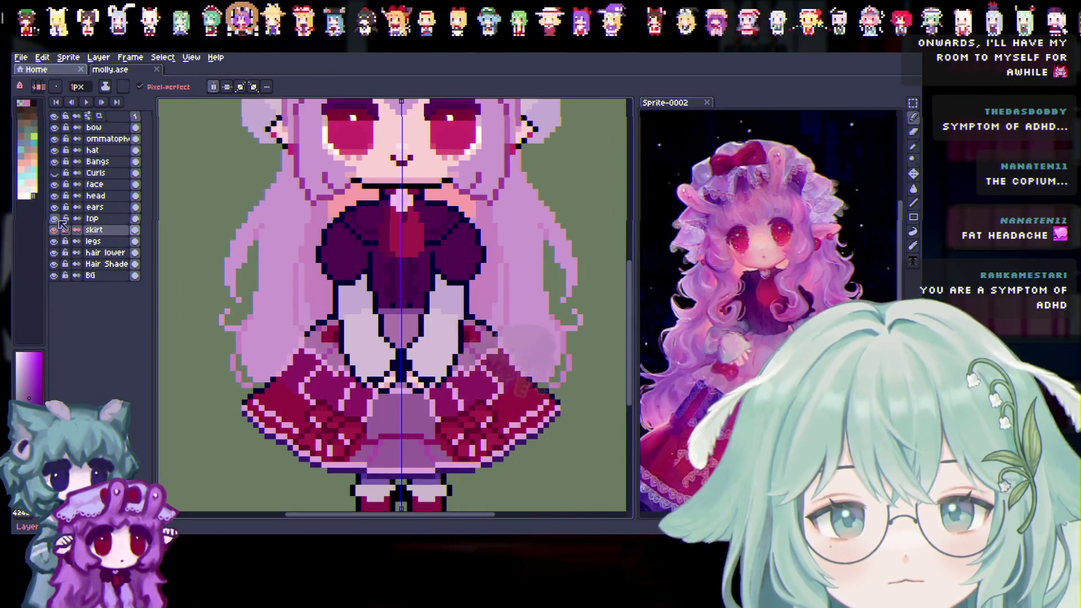
pyautogui.click(55, 219)
pyautogui.click(55, 219)
pyautogui.click(55, 219)
pyautogui.click(55, 219)
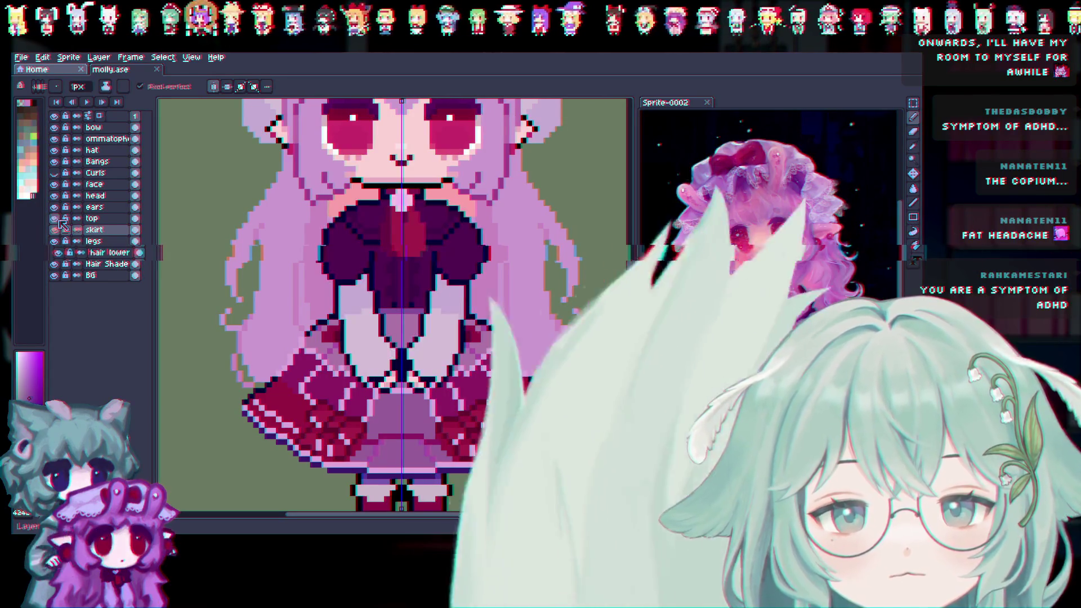
pyautogui.scroll(1, 227, 238)
pyautogui.scroll(-2, 226, 239)
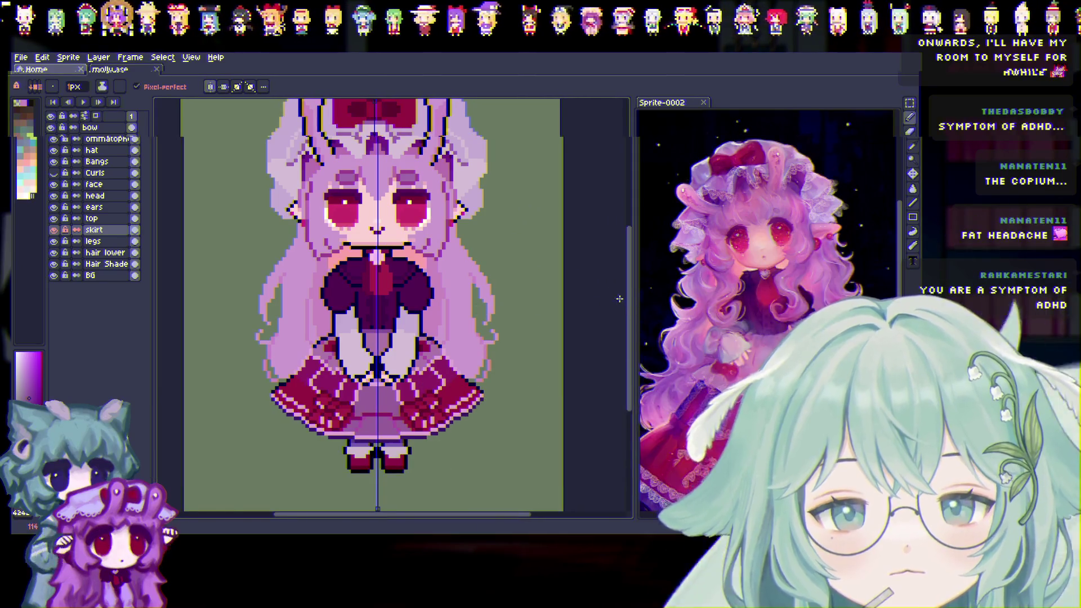
pyautogui.hotkey('ctrl', 's')
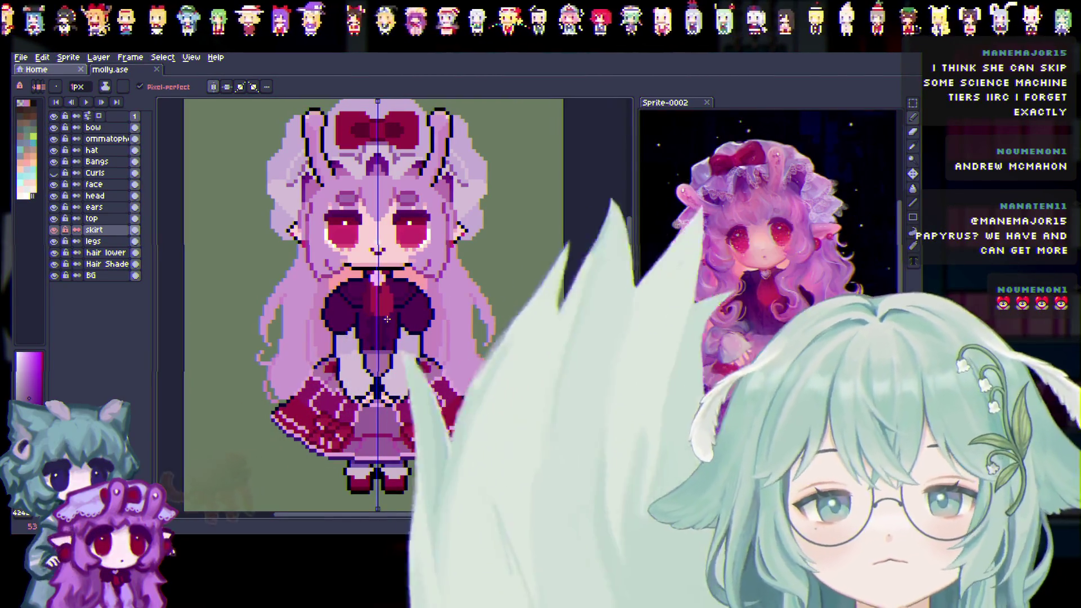
# Show the Curls and head layers, hide Bangs, and zoom into the face
pyautogui.hscroll(1, 374, 322)
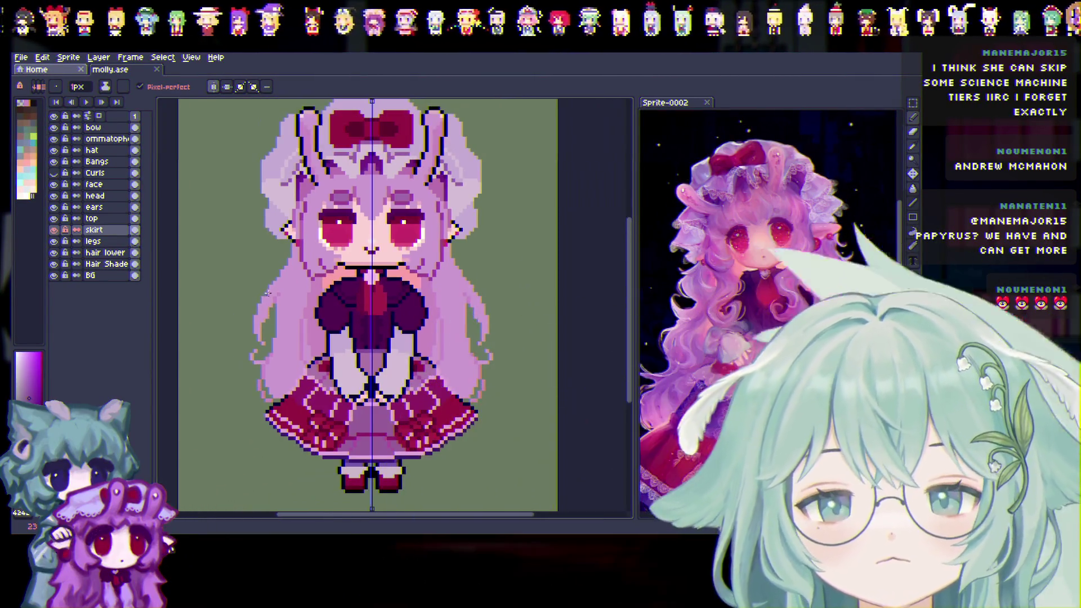
pyautogui.scroll(1, 334, 173)
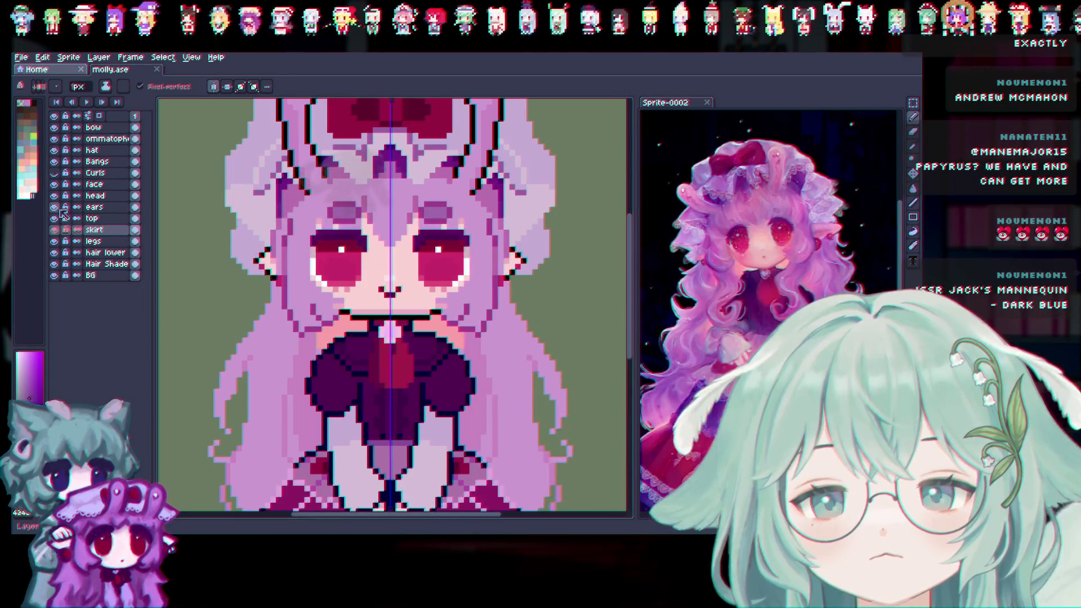
pyautogui.click(54, 173)
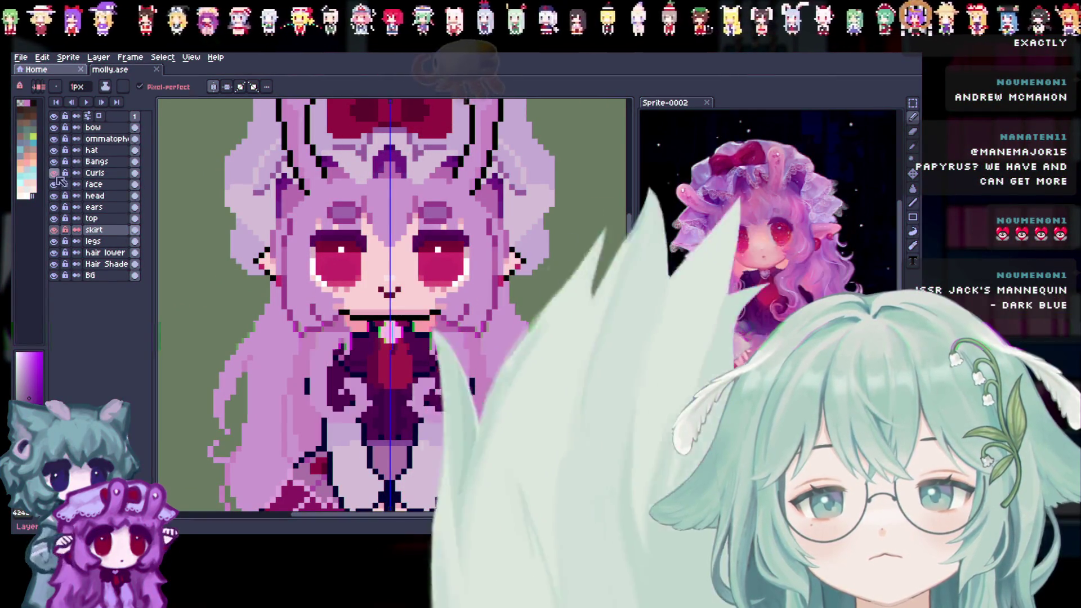
pyautogui.click(55, 174)
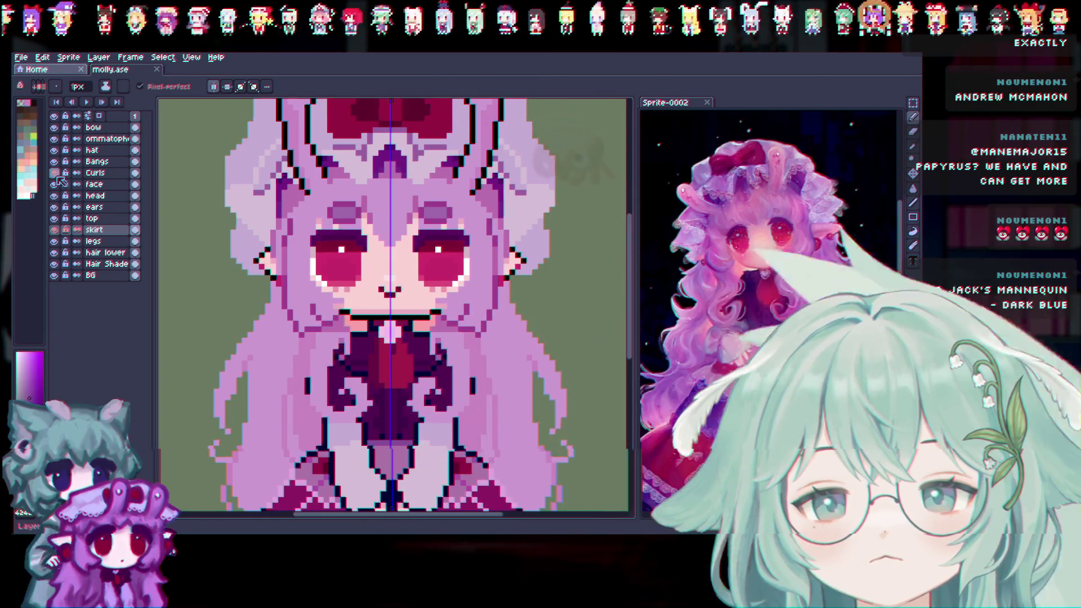
pyautogui.click(54, 196)
pyautogui.click(54, 161)
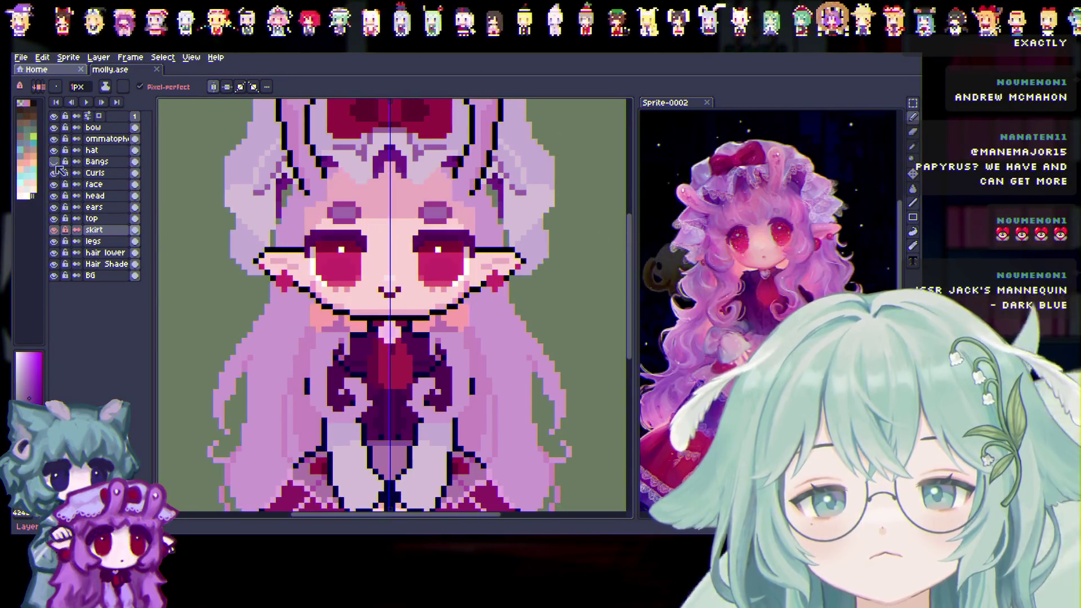
pyautogui.scroll(1, 420, 198)
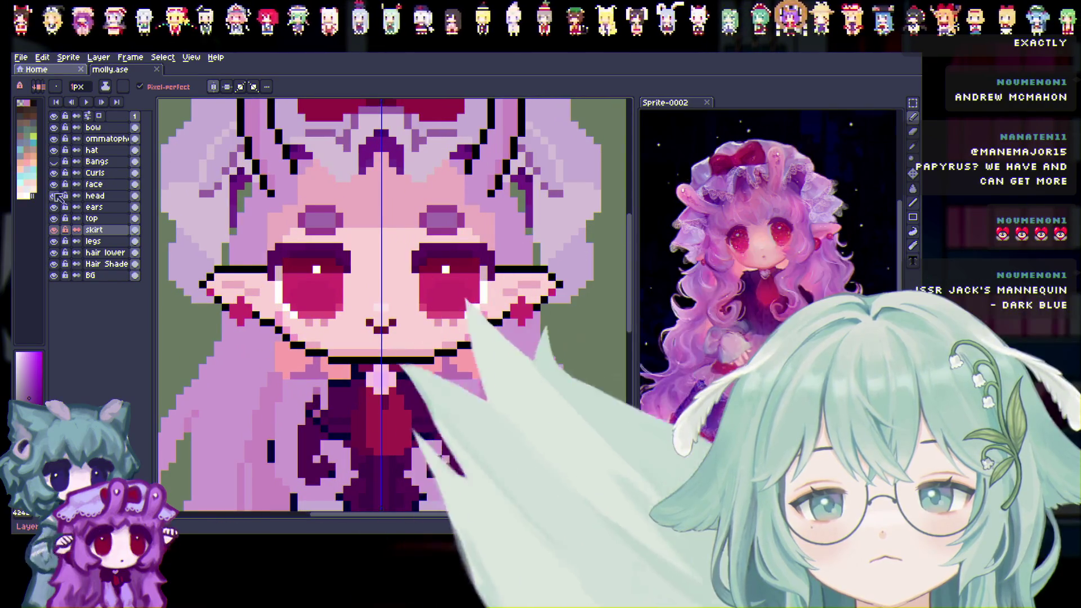
pyautogui.scroll(1, 263, 209)
pyautogui.scroll(-1, 434, 269)
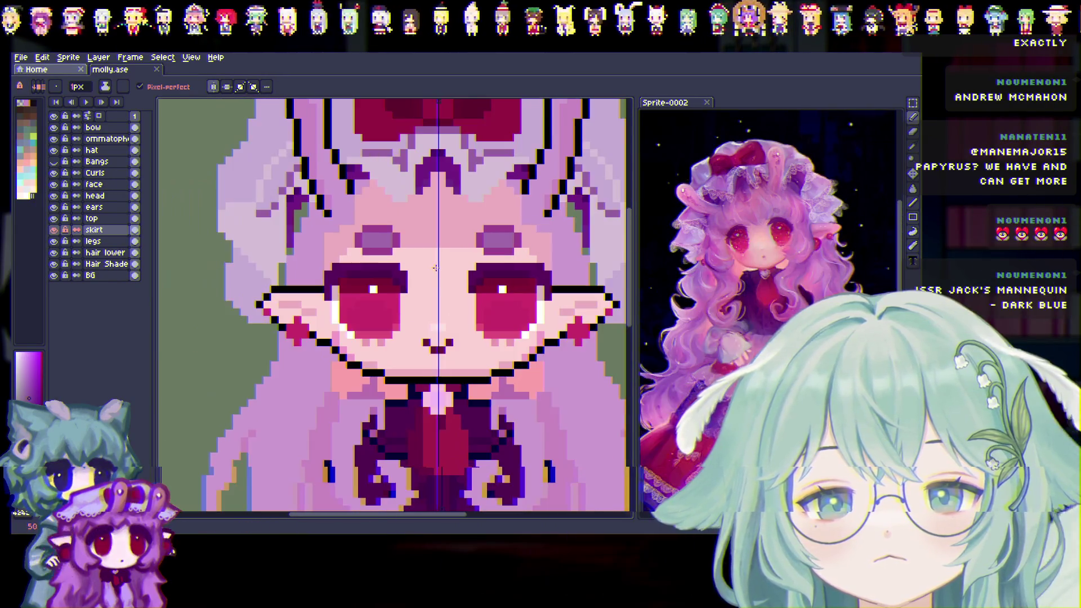
pyautogui.rightClick(93, 185)
# Put the face layer into a new group named 'face'
pyautogui.click(198, 215)
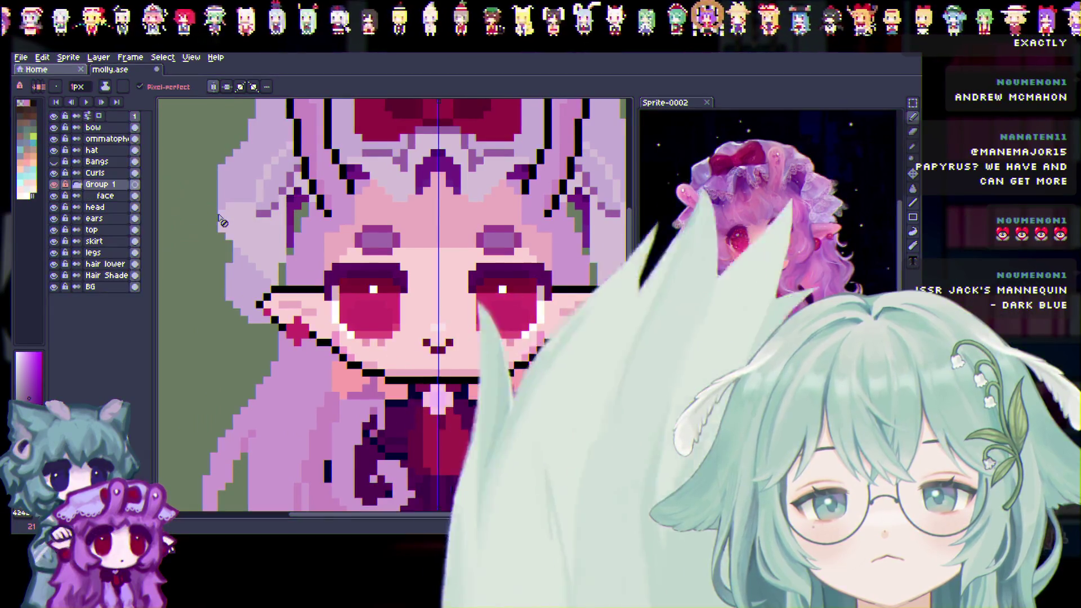
pyautogui.doubleClick(112, 186)
pyautogui.write('face')
pyautogui.press('Return')
pyautogui.click(119, 196)
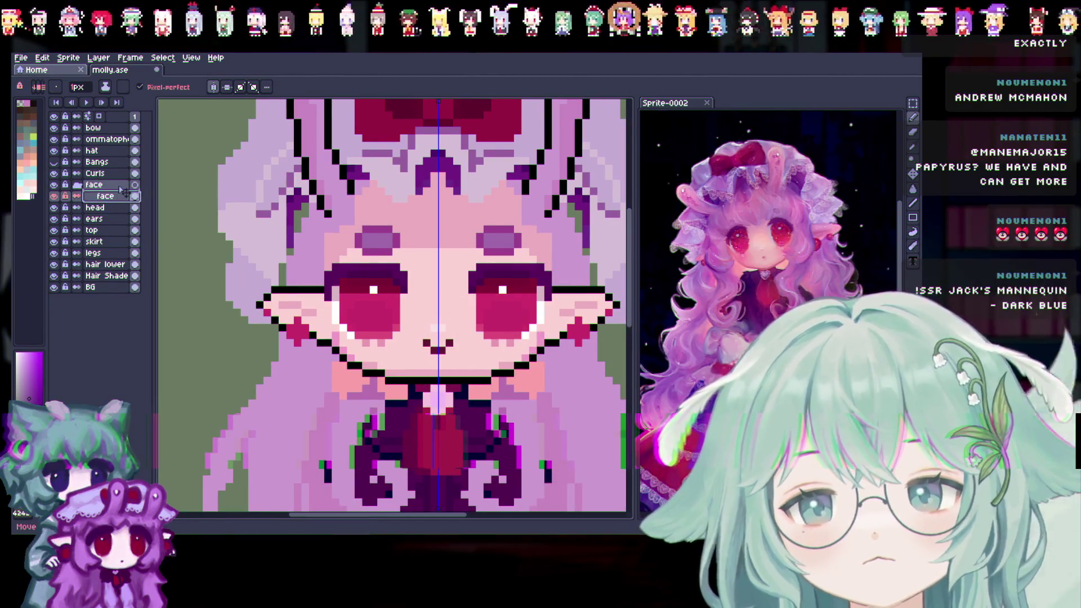
pyautogui.click(74, 186)
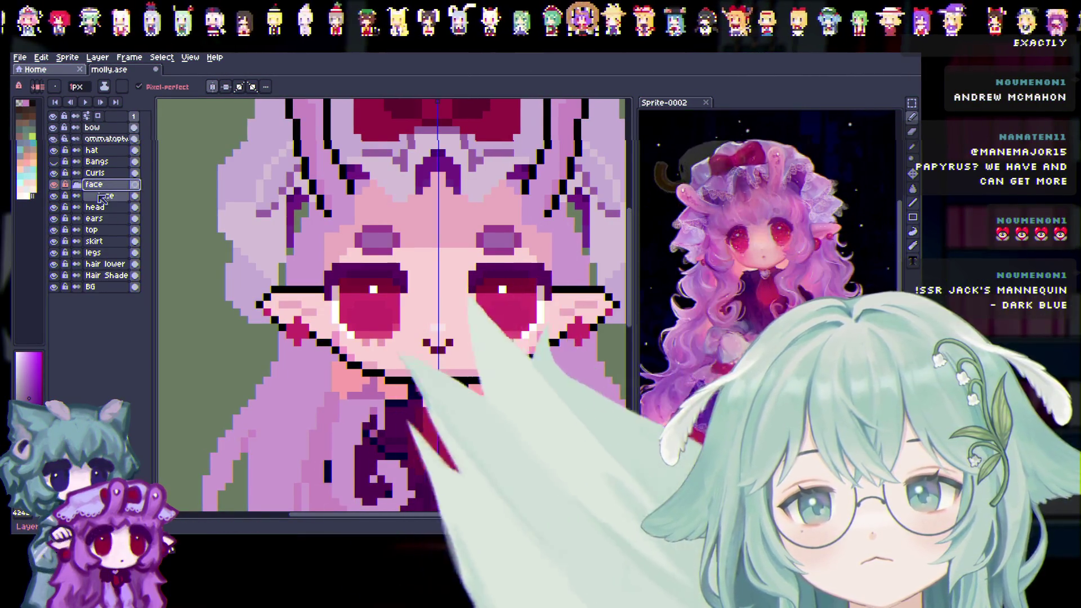
pyautogui.doubleClick(103, 196)
pyautogui.click(380, 110)
# Duplicate the face layer twice and rename the three layers Brows, Eyes and Mouth
pyautogui.rightClick(112, 200)
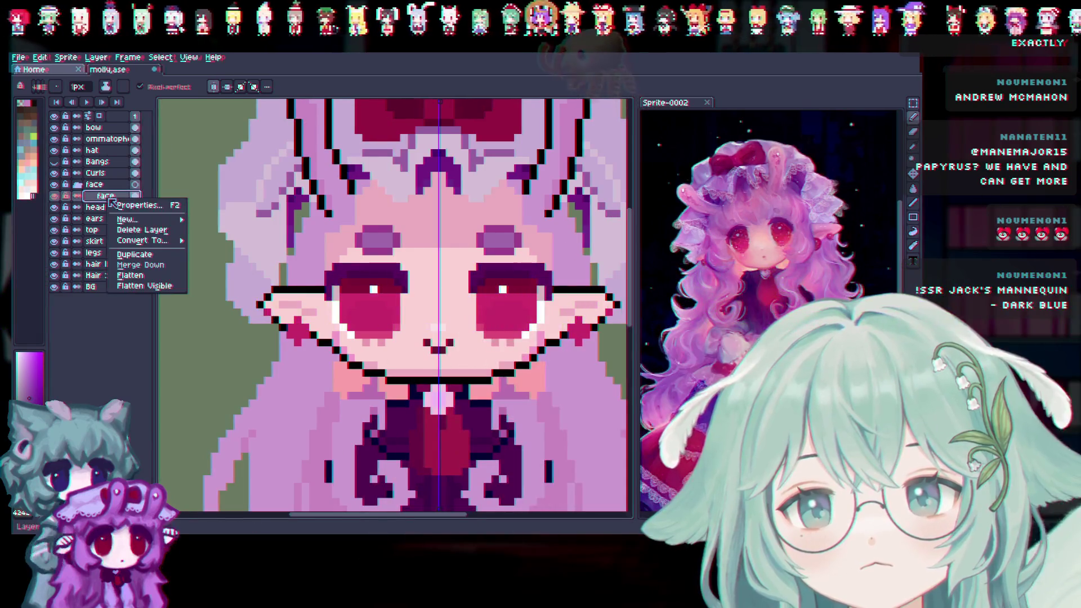
pyautogui.click(136, 255)
pyautogui.rightClick(112, 199)
pyautogui.click(135, 254)
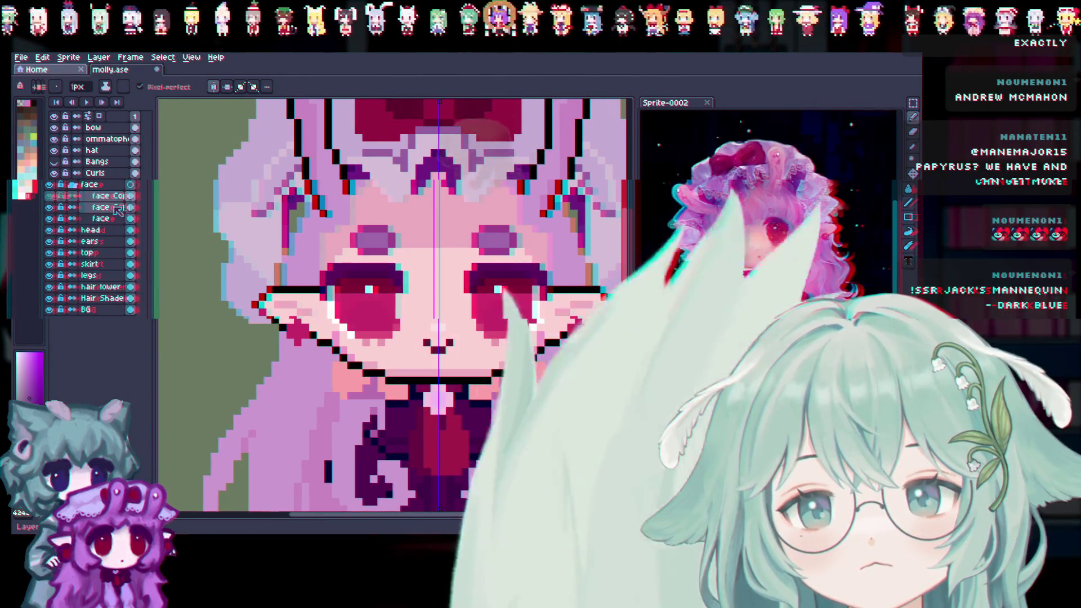
pyautogui.doubleClick(111, 196)
pyautogui.write('E')
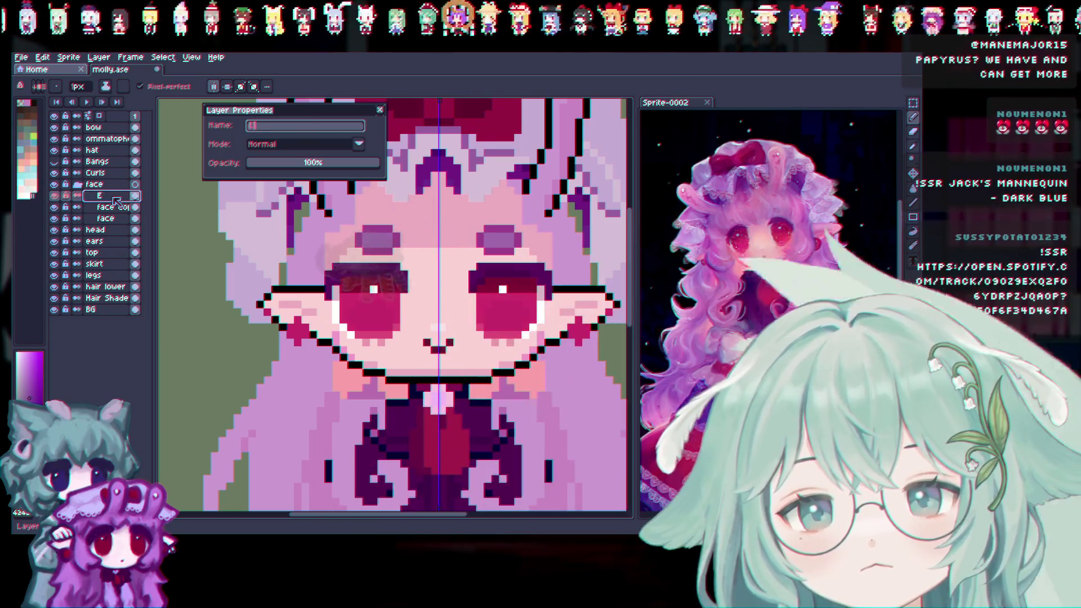
pyautogui.write('rows')
pyautogui.press('Return')
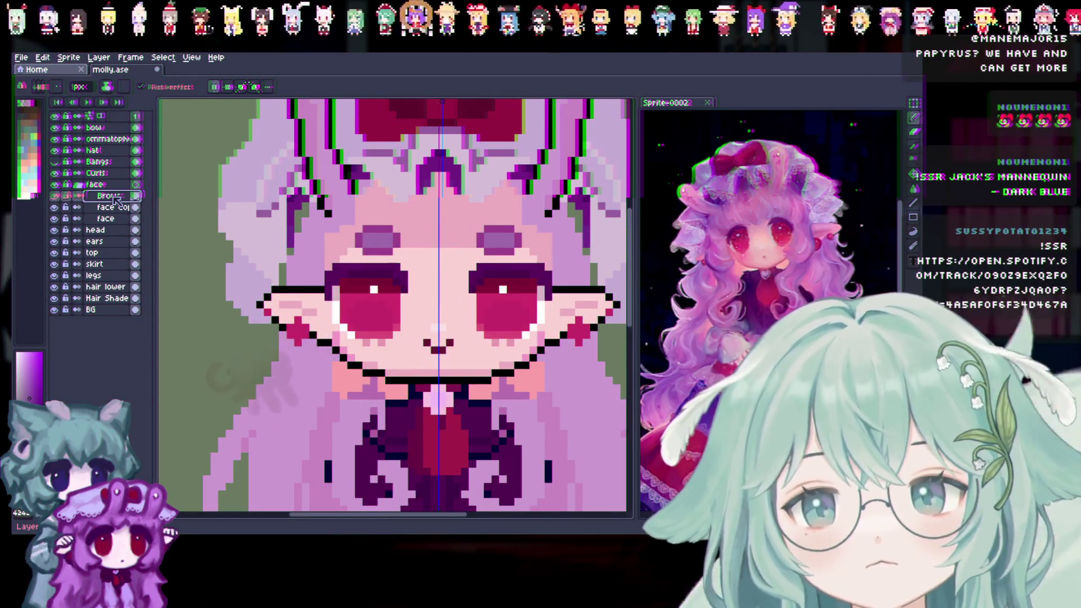
pyautogui.doubleClick(107, 208)
pyautogui.write('Eyes')
pyautogui.press('Return')
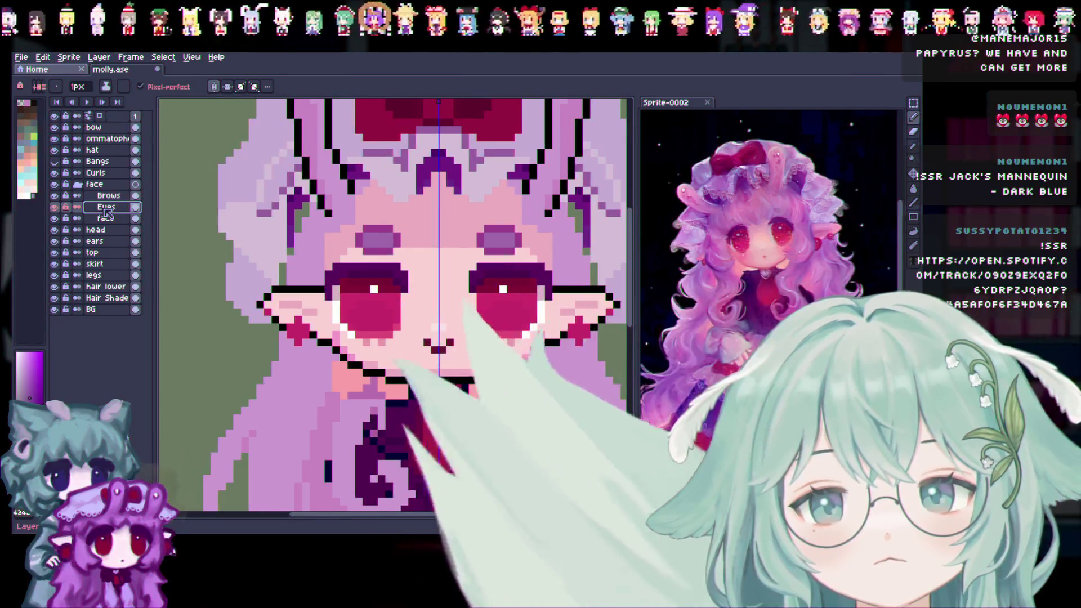
pyautogui.doubleClick(107, 219)
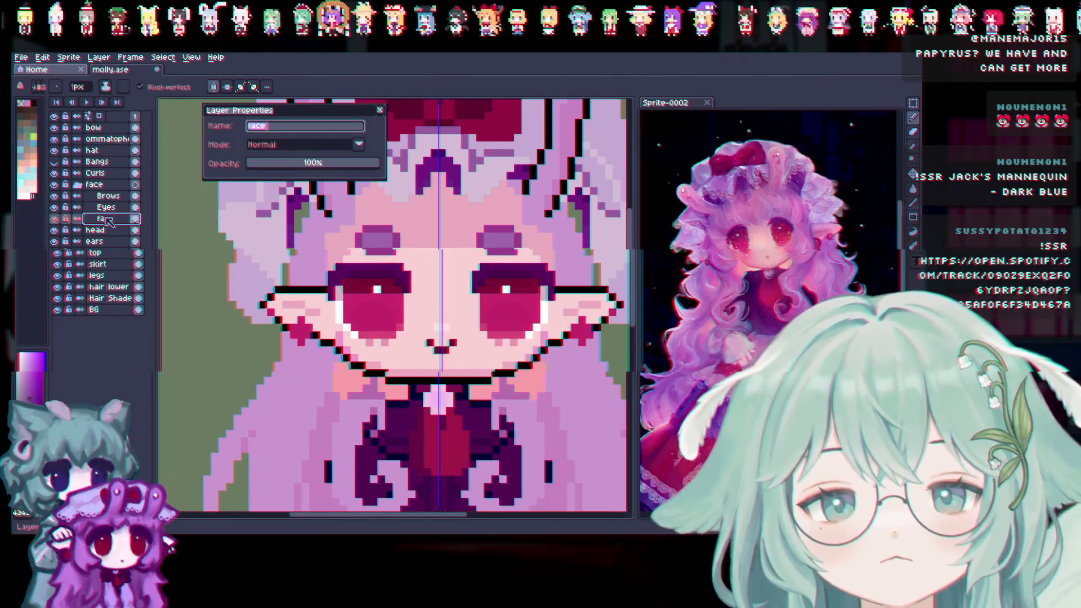
pyautogui.write('mMouth')
pyautogui.press('Return')
# Duplicate the Mouth layer and rename the copy Nose
pyautogui.rightClick(108, 220)
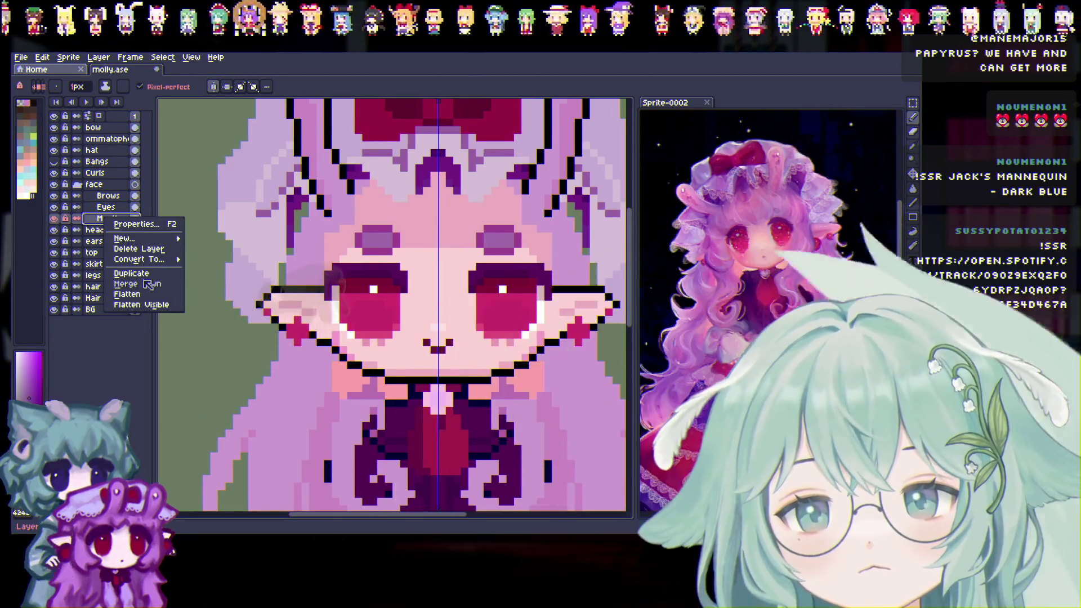
pyautogui.click(132, 273)
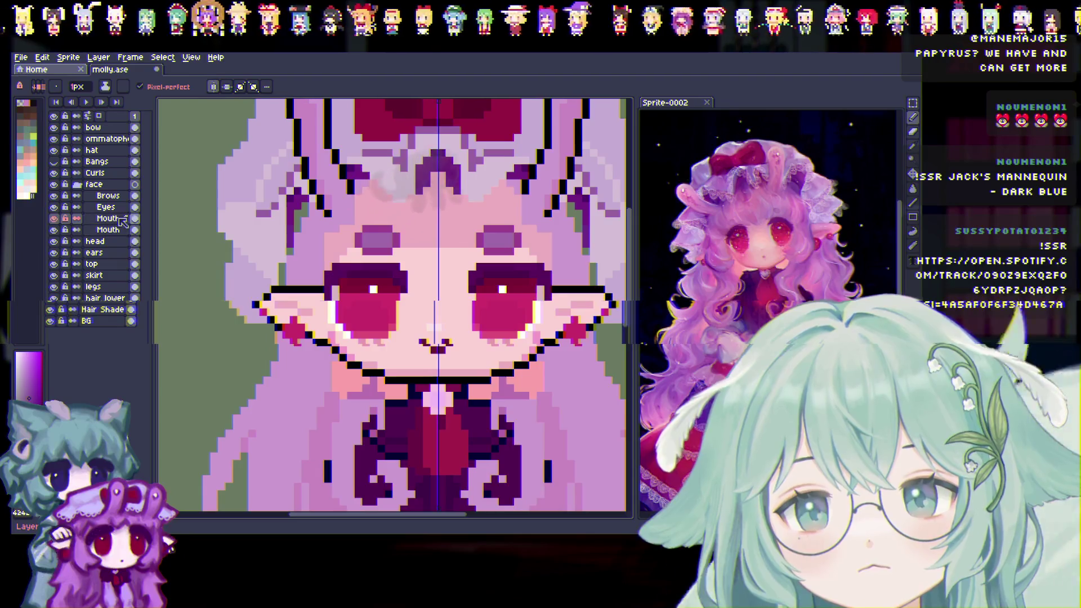
pyautogui.doubleClick(118, 229)
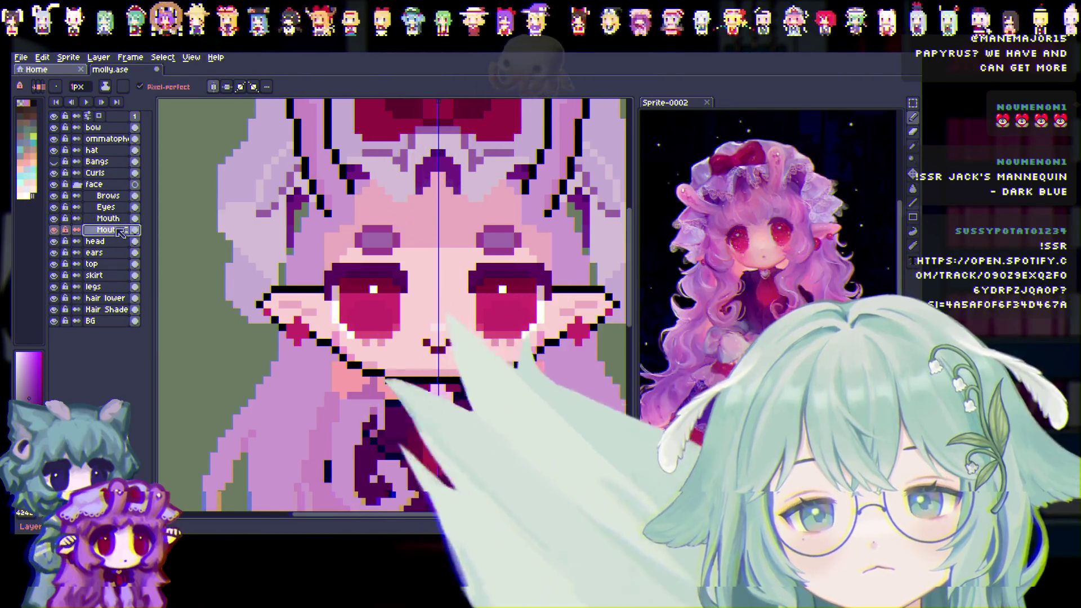
pyautogui.doubleClick(120, 231)
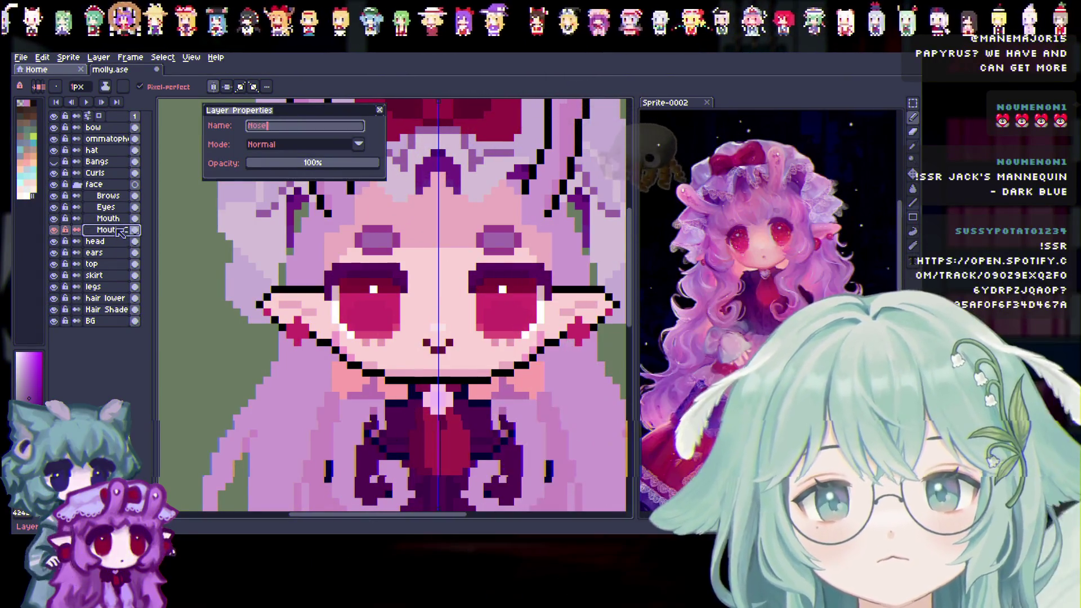
pyautogui.press('Return')
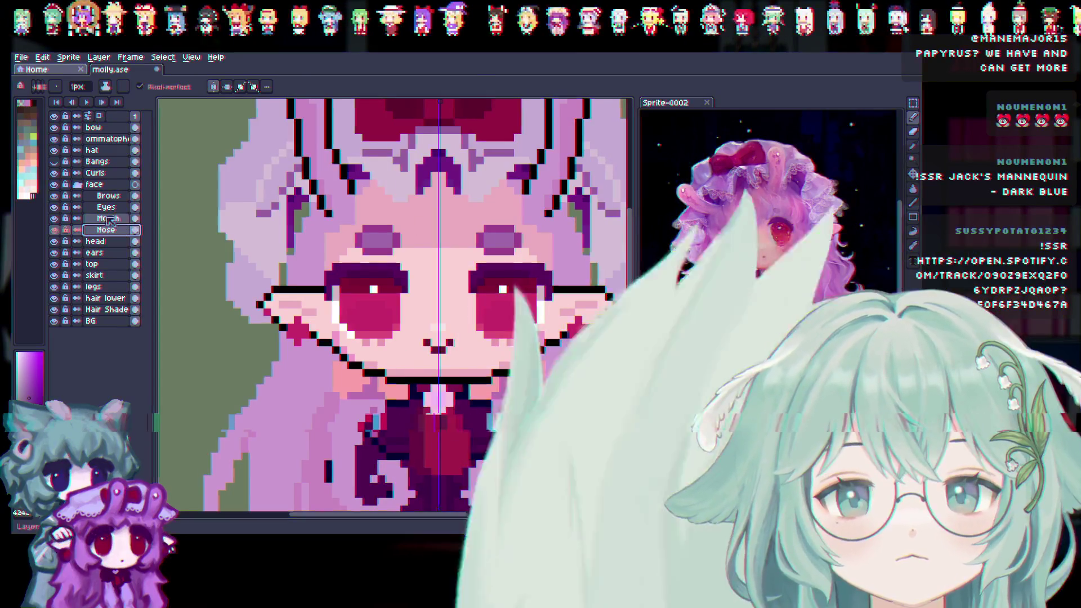
pyautogui.click(121, 209)
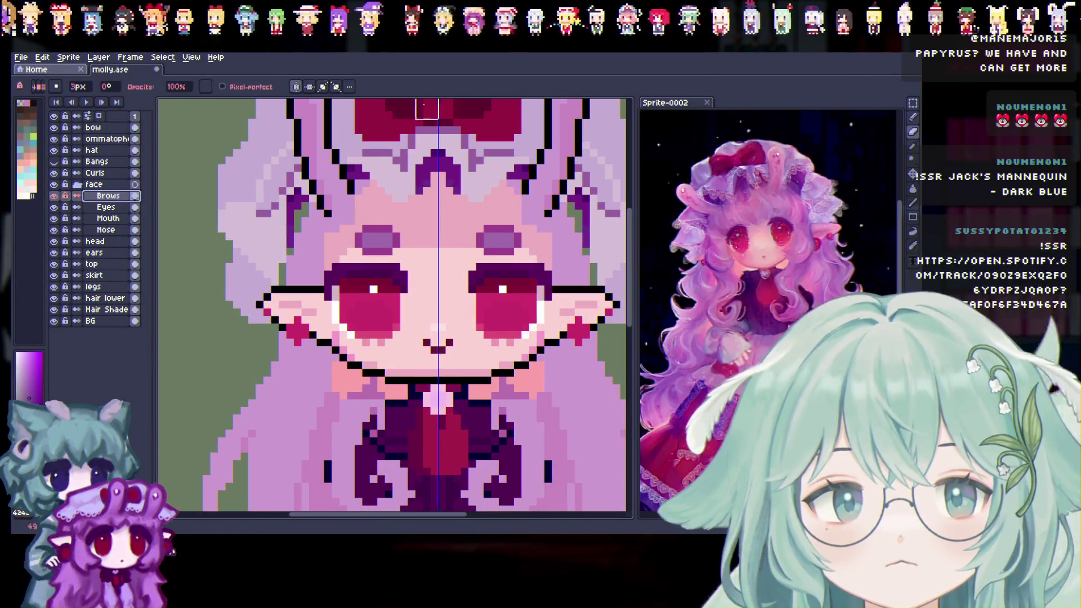
# Toggle the Mouth, Nose and Eyes layers to check their content and set the brush to 5px
pyautogui.click(78, 86)
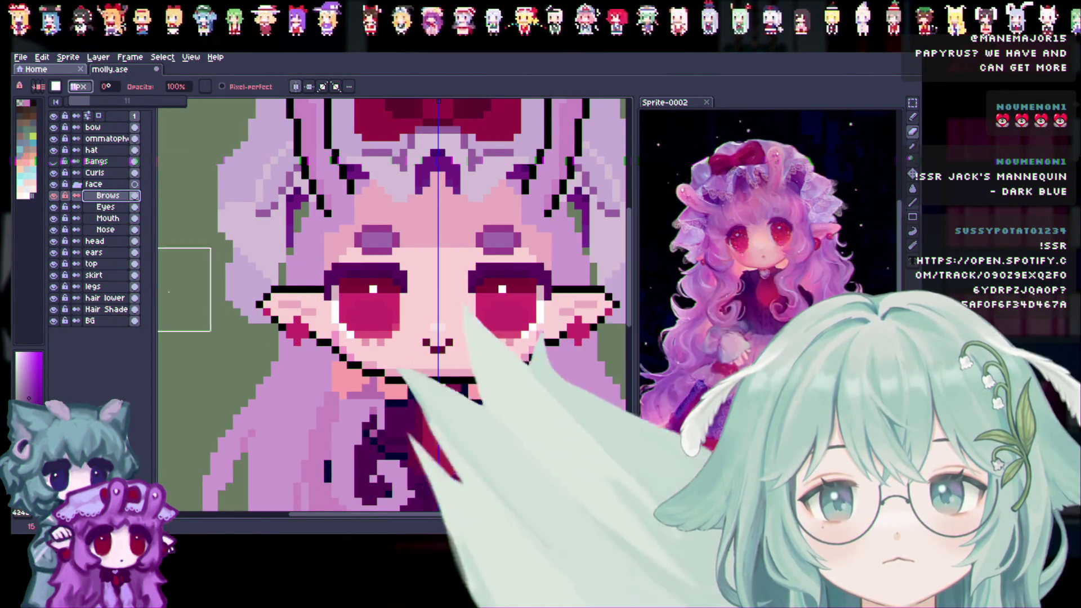
pyautogui.write('11')
pyautogui.press('Return')
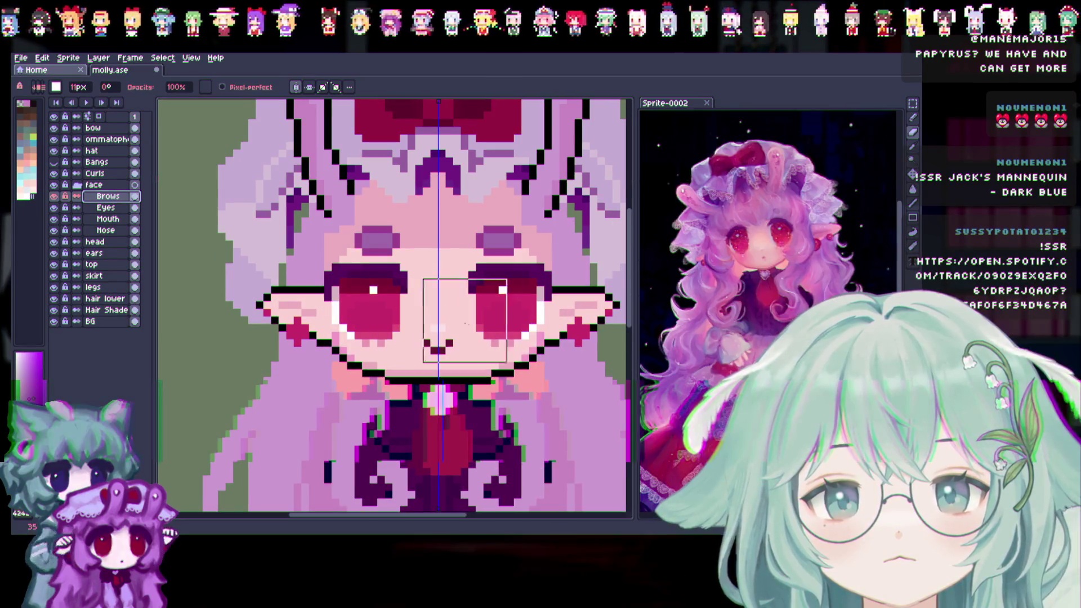
pyautogui.click(52, 230)
pyautogui.click(53, 218)
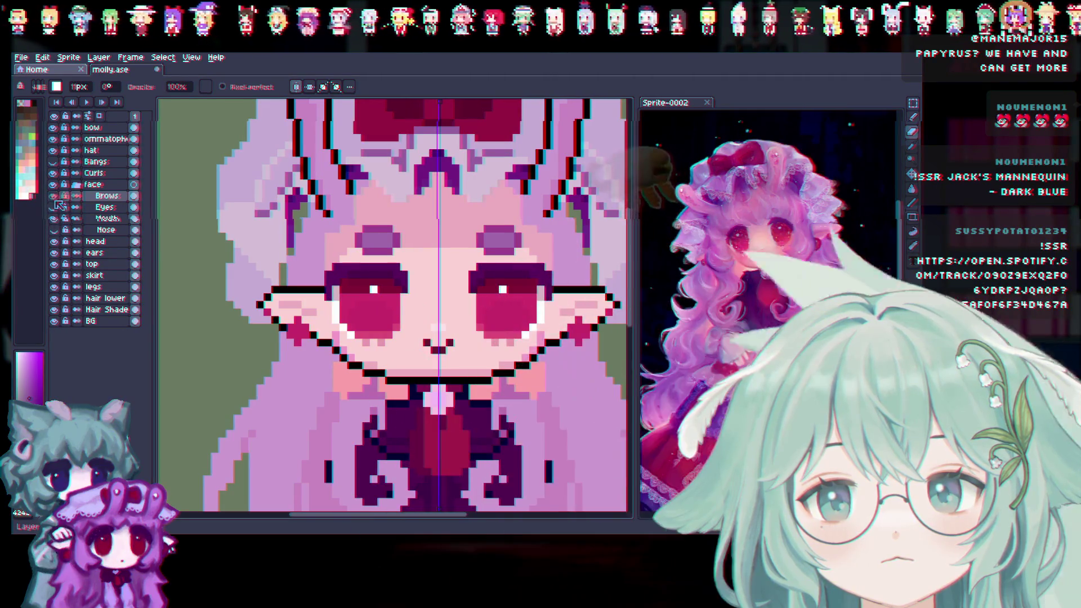
pyautogui.click(54, 207)
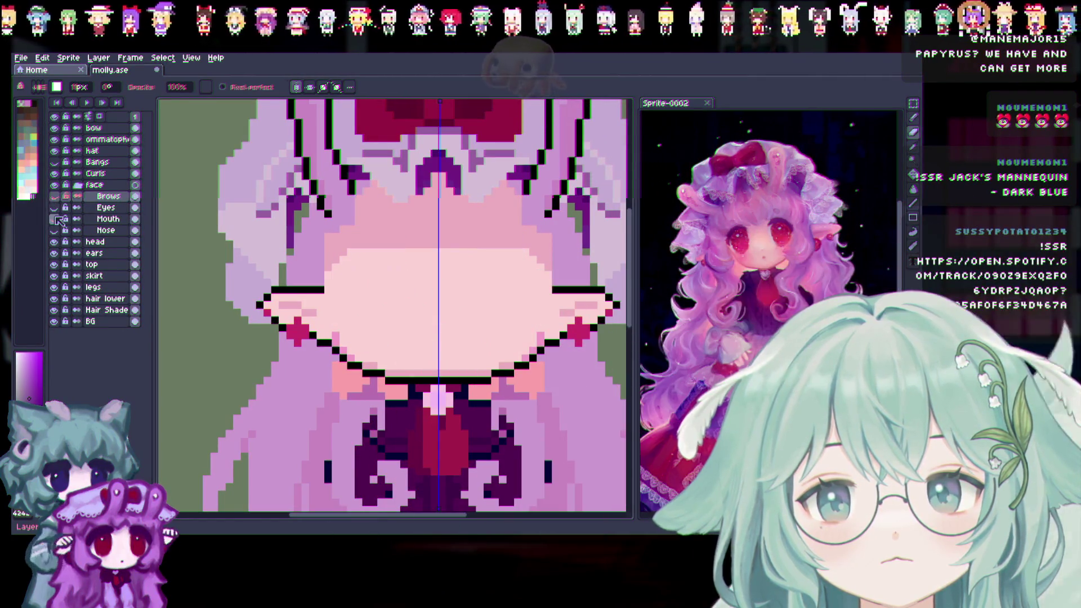
pyautogui.click(51, 207)
pyautogui.click(104, 208)
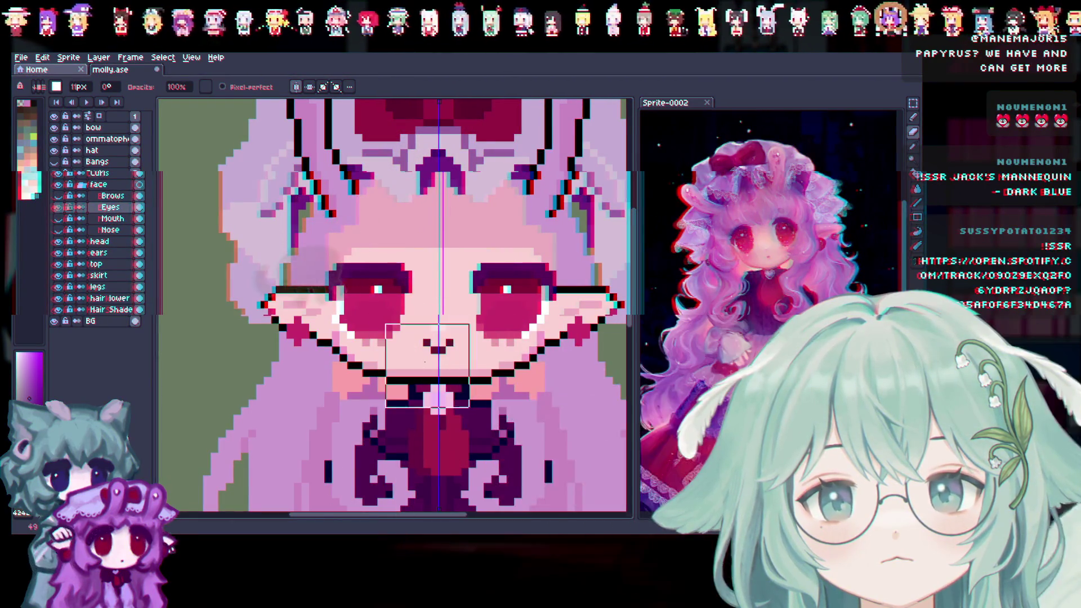
pyautogui.moveTo(86, 101); pyautogui.dragTo(75, 100)
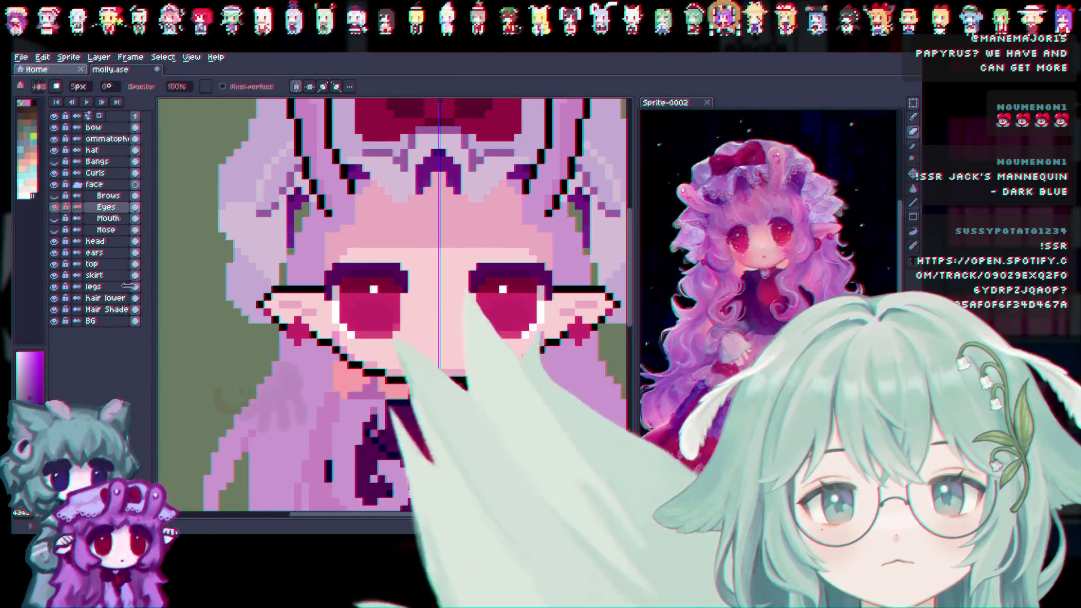
# Turn the Brows, Eyes, Mouth and Nose layers all back on
pyautogui.moveTo(53, 196); pyautogui.dragTo(55, 230)
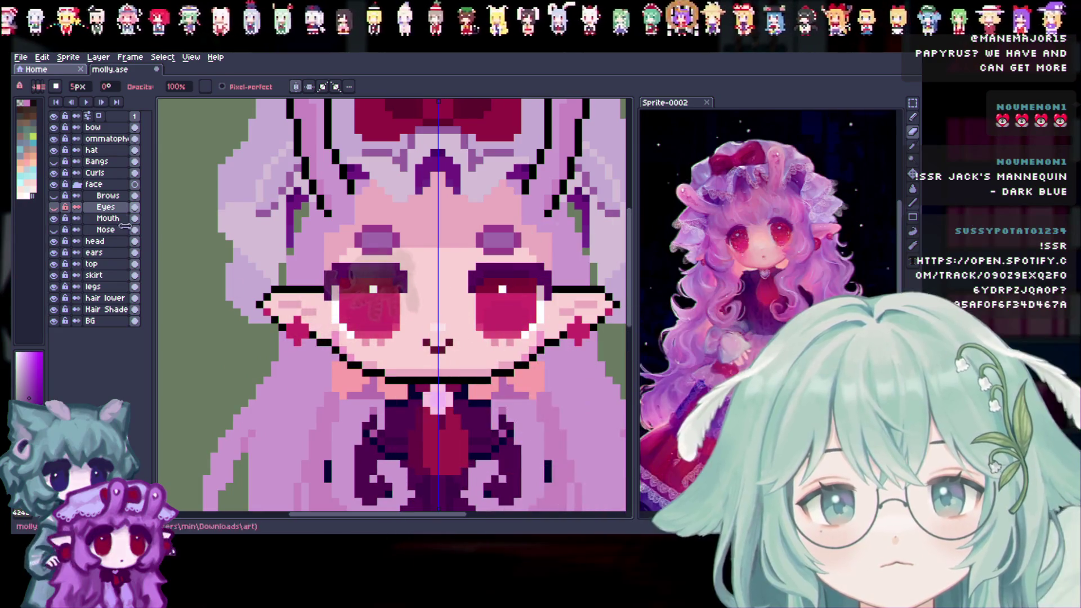
pyautogui.click(110, 219)
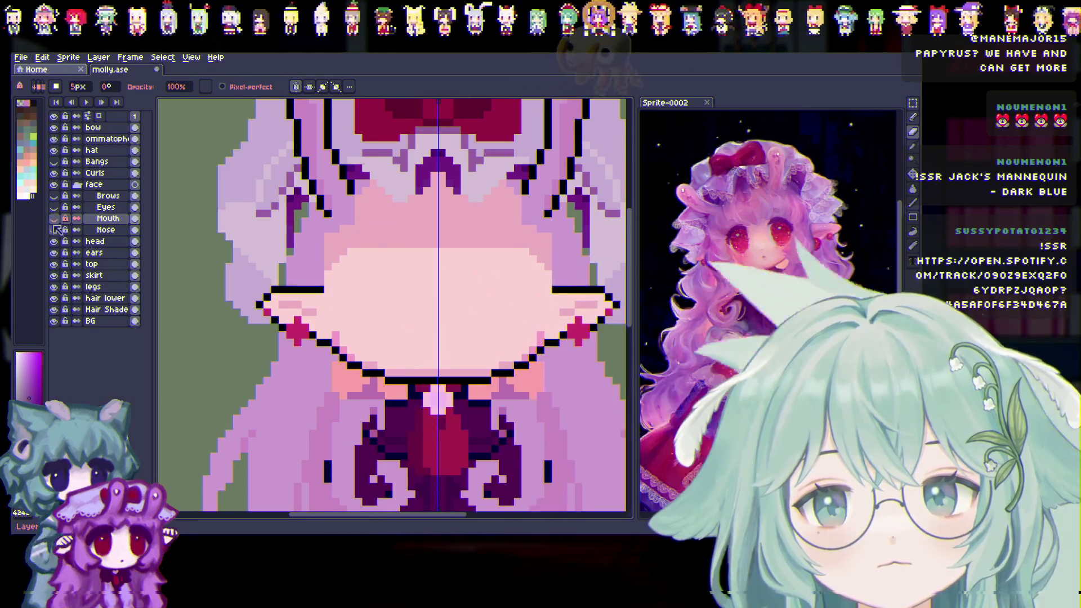
pyautogui.click(53, 207)
pyautogui.click(106, 231)
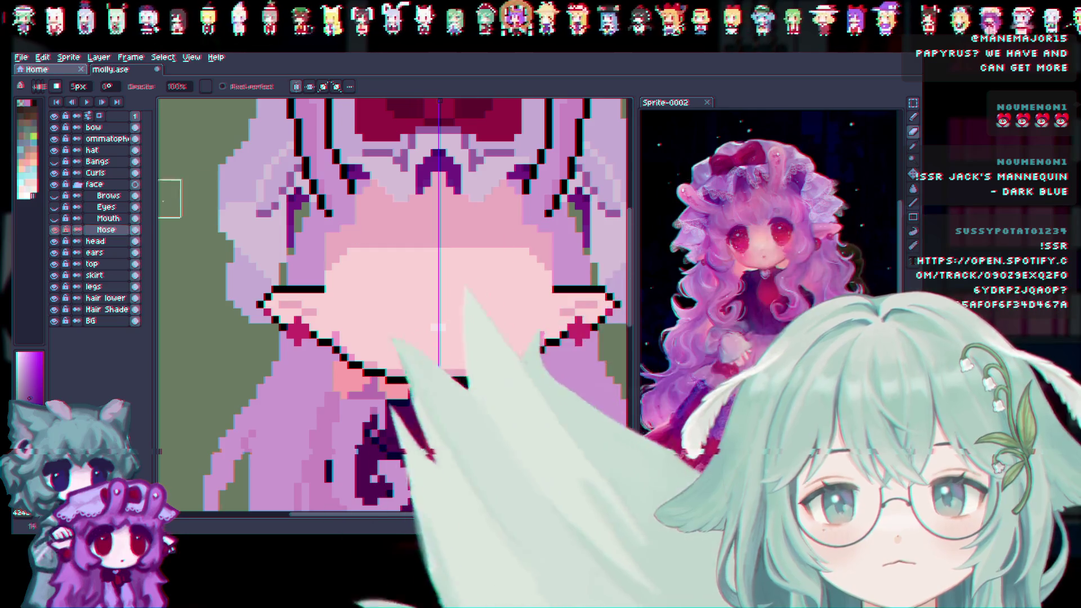
pyautogui.click(54, 219)
pyautogui.click(54, 196)
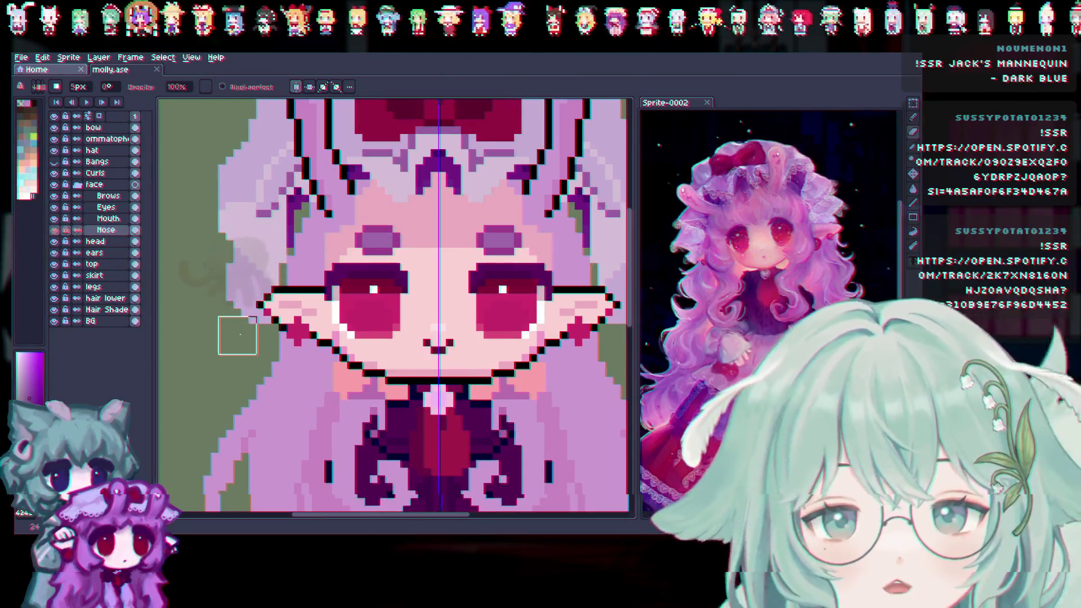
# Zoom into the face and shrink the brush to 1px with the minus key
pyautogui.scroll(-4, 518, 308)
pyautogui.scroll(2, 518, 308)
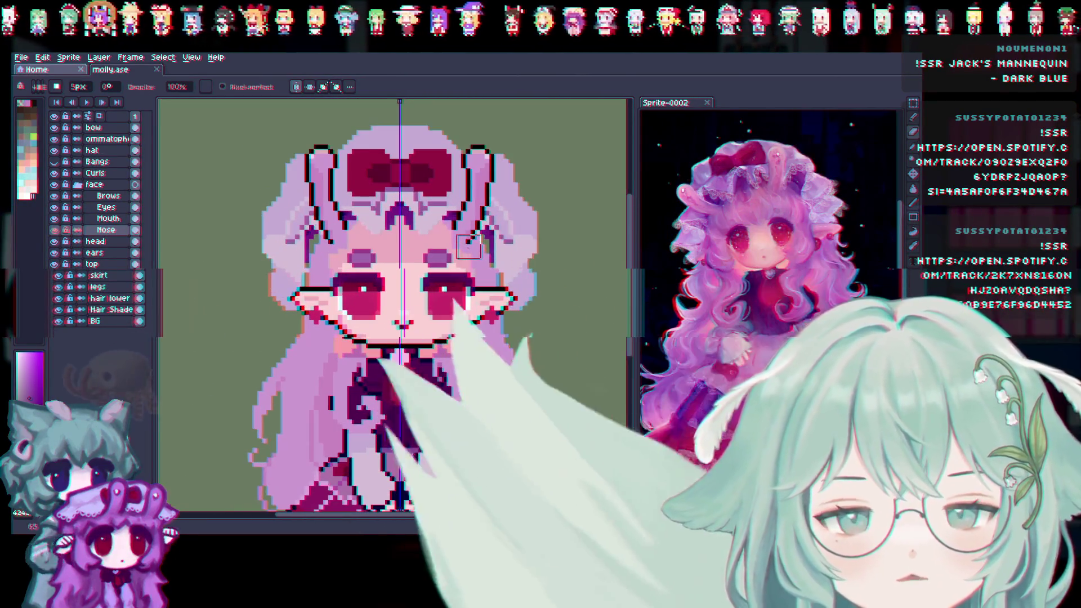
pyautogui.scroll(1, 398, 241)
pyautogui.scroll(1, 411, 253)
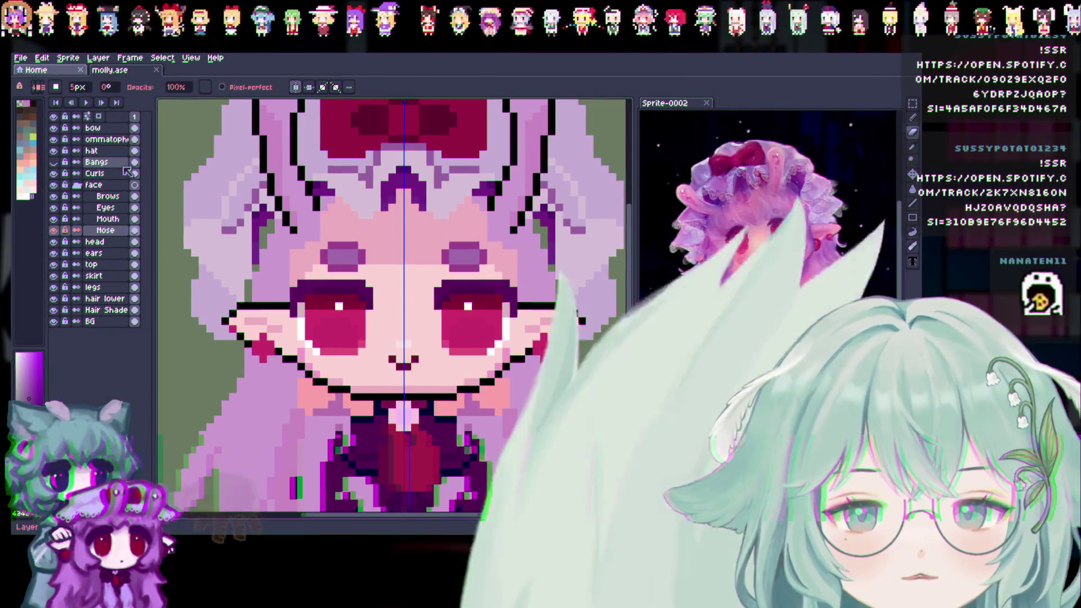
pyautogui.press('-')
pyautogui.press('-')
pyautogui.press('-')
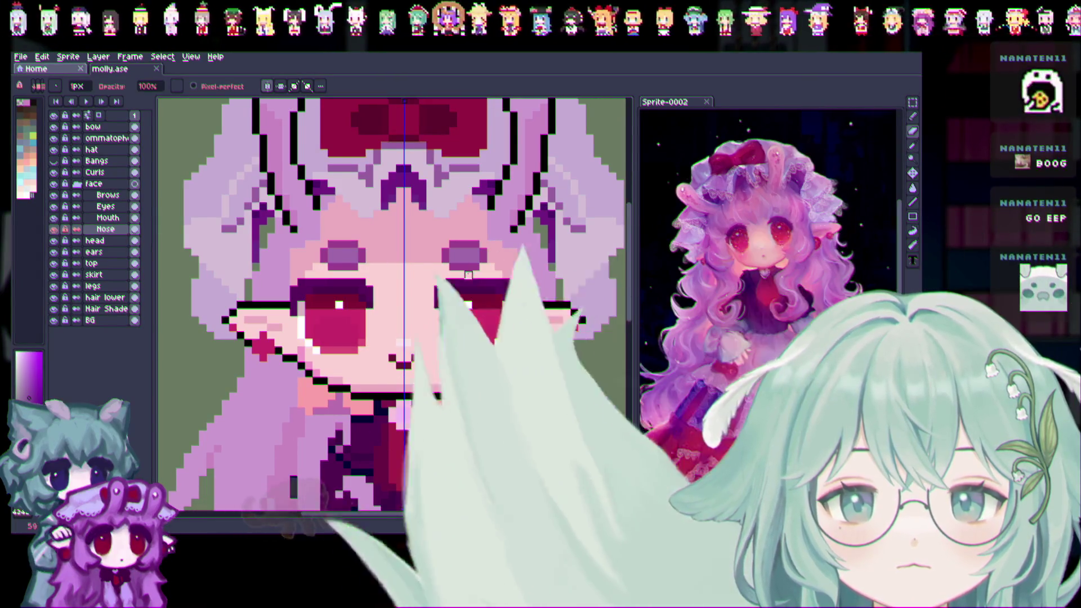
# Compare the face with brows and eyes toggled and the other expression frame, then select Eyes
pyautogui.hscroll(2, 450, 275)
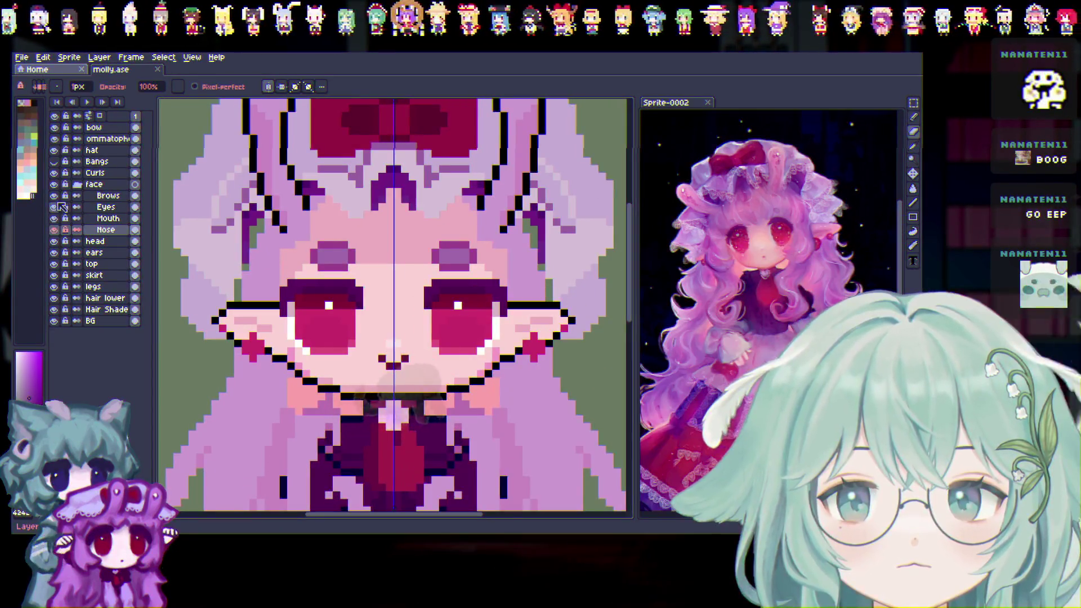
pyautogui.click(55, 196)
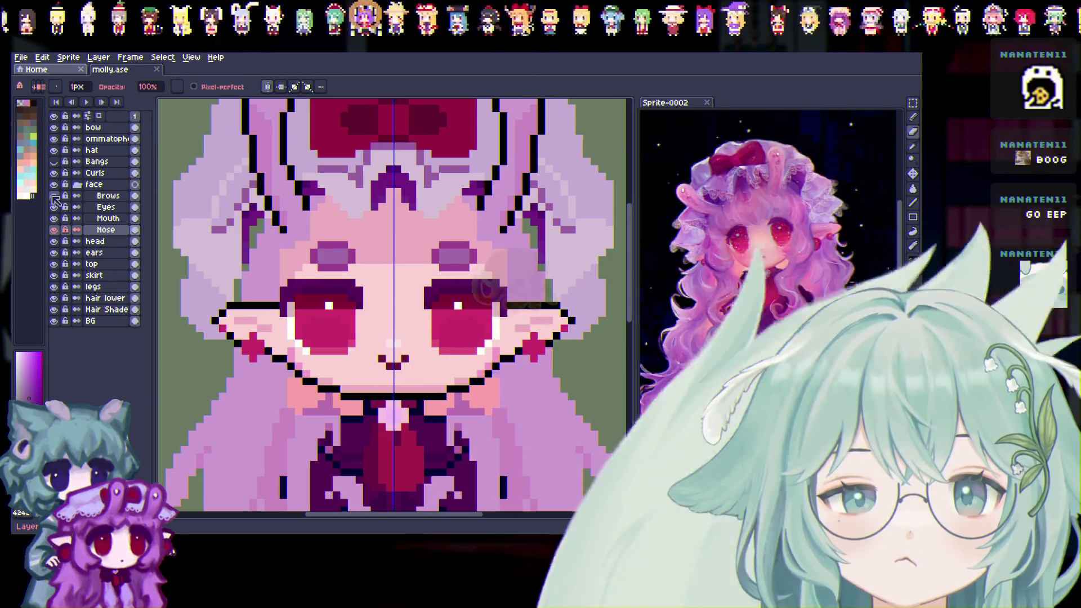
pyautogui.click(54, 196)
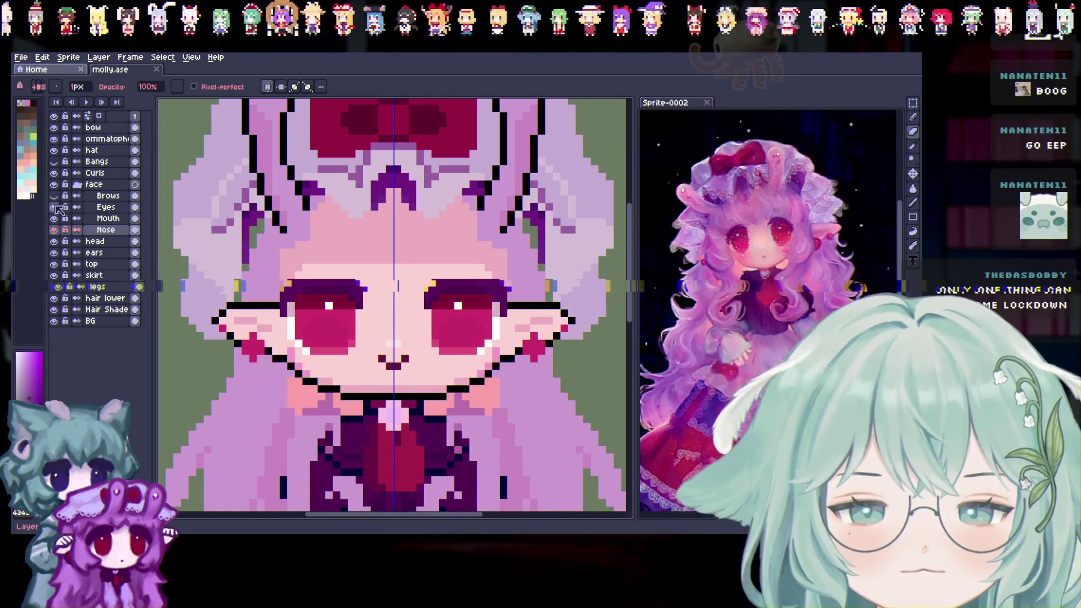
pyautogui.click(54, 207)
pyautogui.click(55, 207)
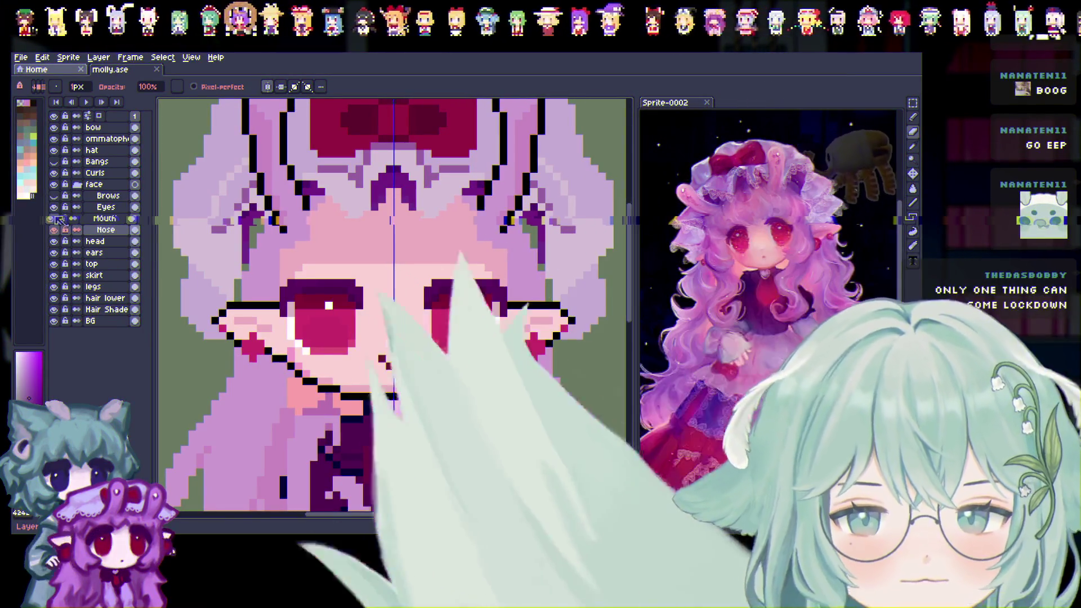
pyautogui.press('Right')
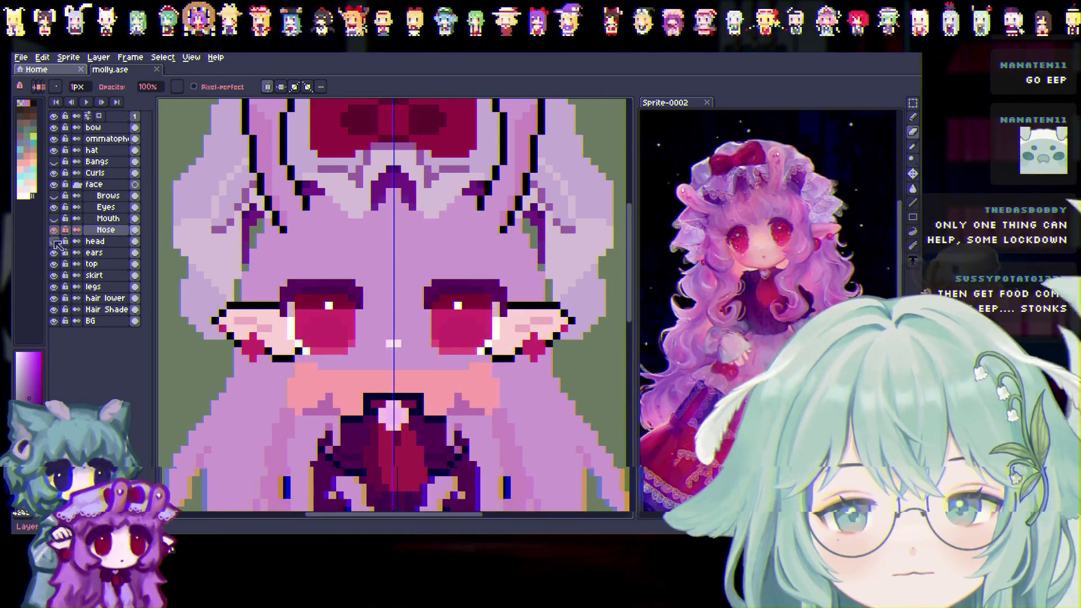
pyautogui.press('Left')
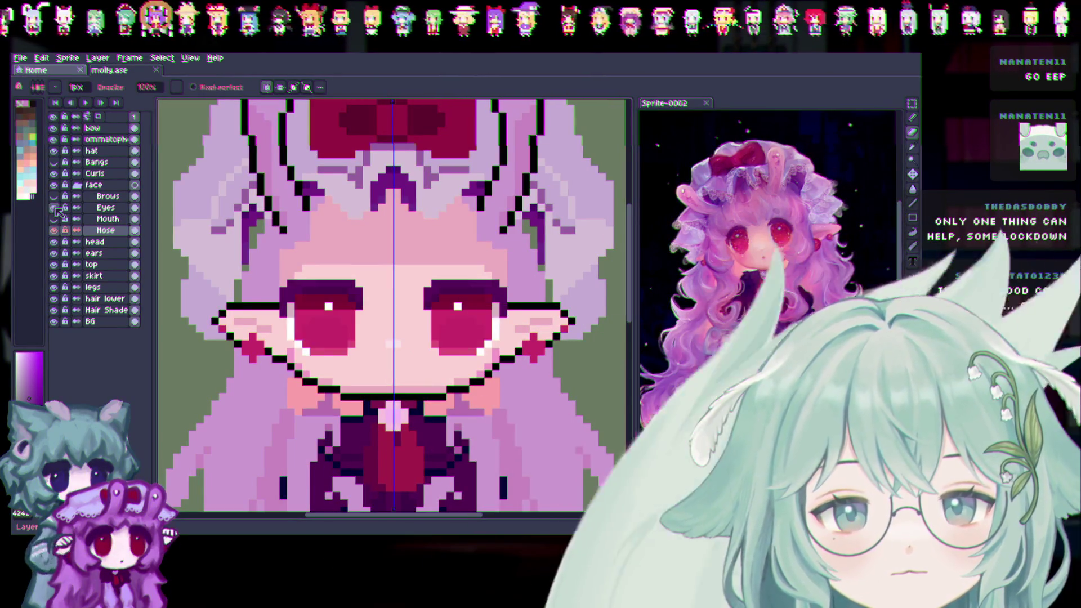
pyautogui.click(105, 208)
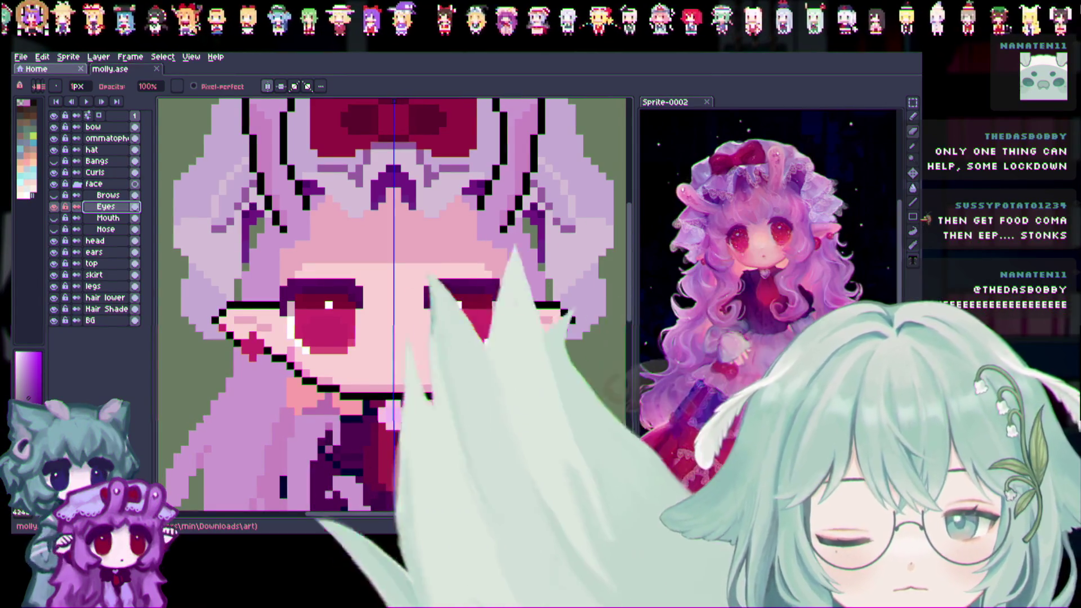
# Check beneath the face skin layer, then show the ears on both sides of the face
pyautogui.scroll(2, 482, 309)
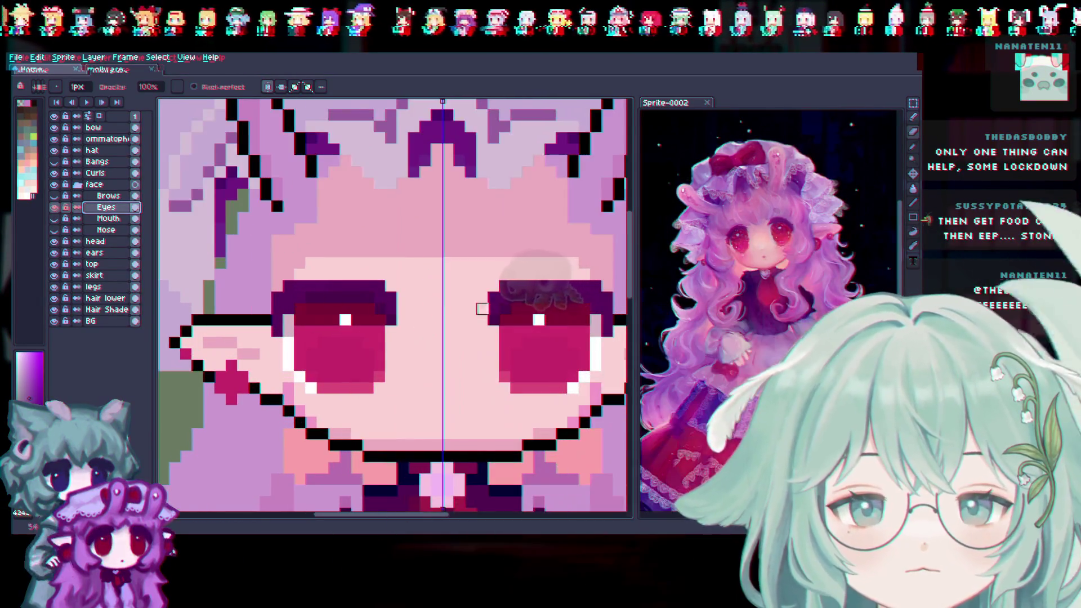
pyautogui.hscroll(2, 425, 503)
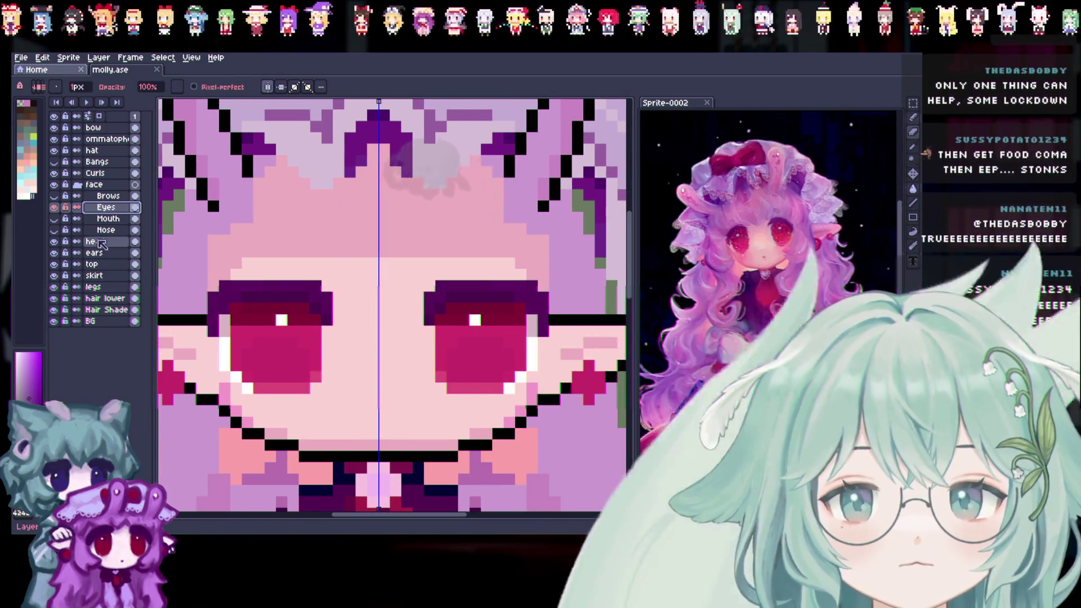
pyautogui.click(54, 242)
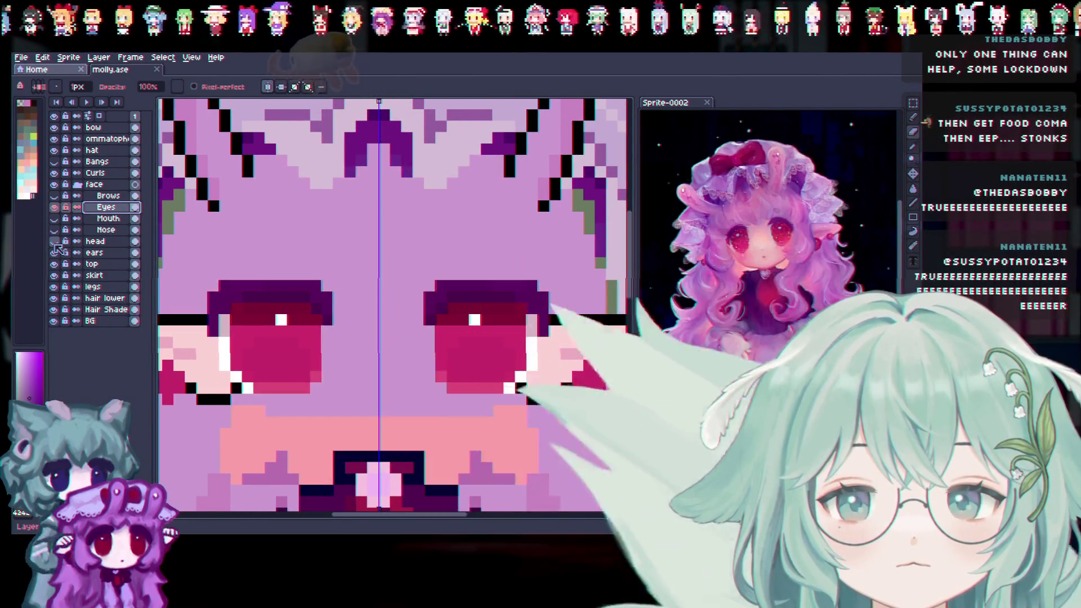
pyautogui.click(54, 241)
pyautogui.click(55, 242)
pyautogui.click(54, 243)
pyautogui.click(54, 252)
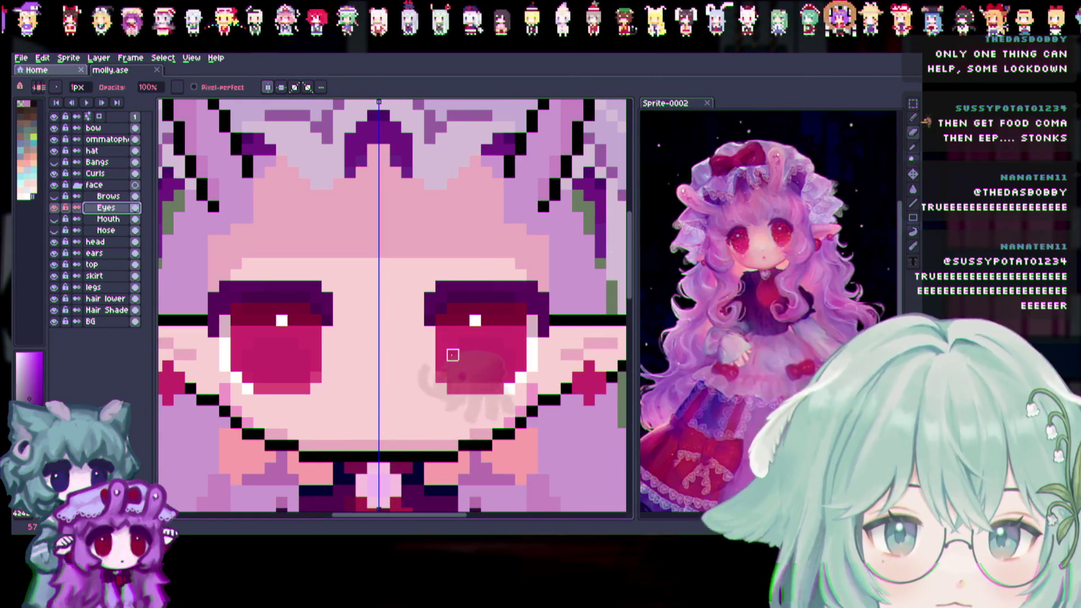
# Widen the drawing area by moving the splitter toward the Sprite-0002 reference panel
pyautogui.scroll(-2, 453, 355)
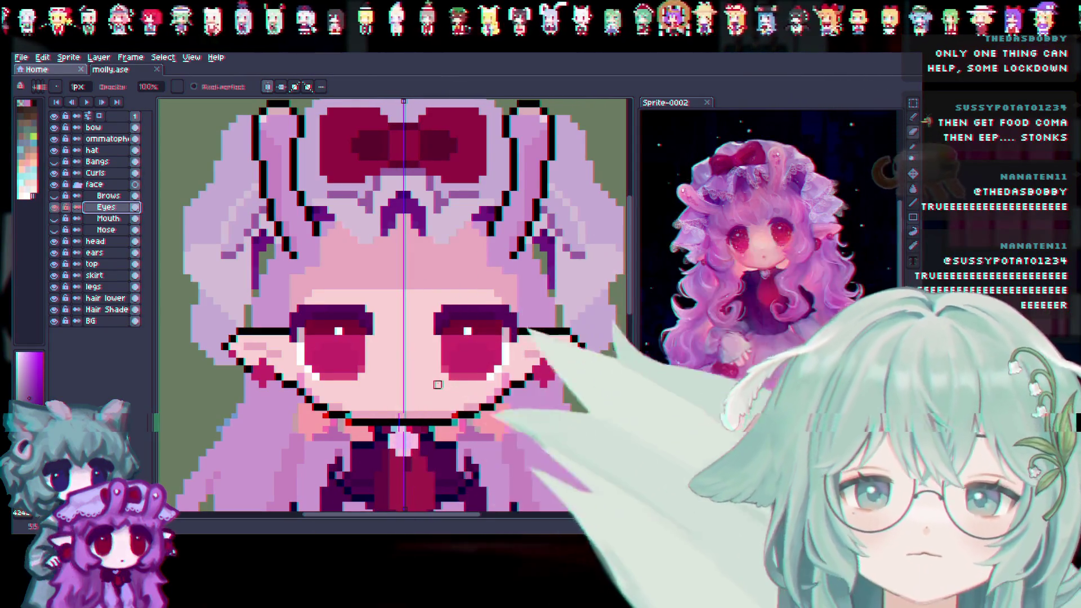
pyautogui.scroll(2, 438, 392)
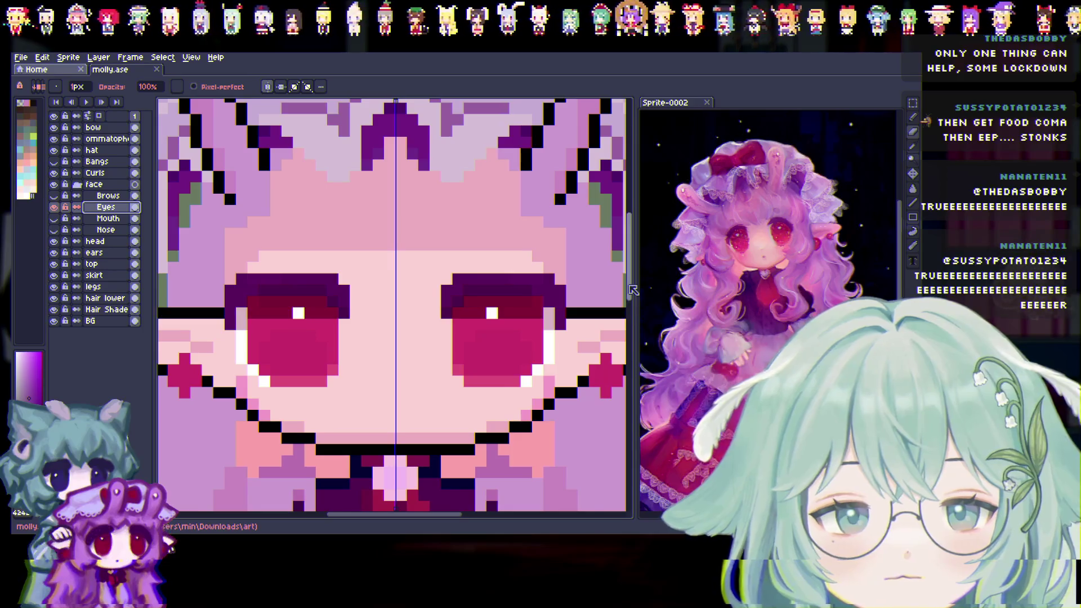
pyautogui.moveTo(633, 289)
pyautogui.mouseDown()
pyautogui.moveTo(664, 320)
pyautogui.moveTo(681, 320)
pyautogui.mouseUp()
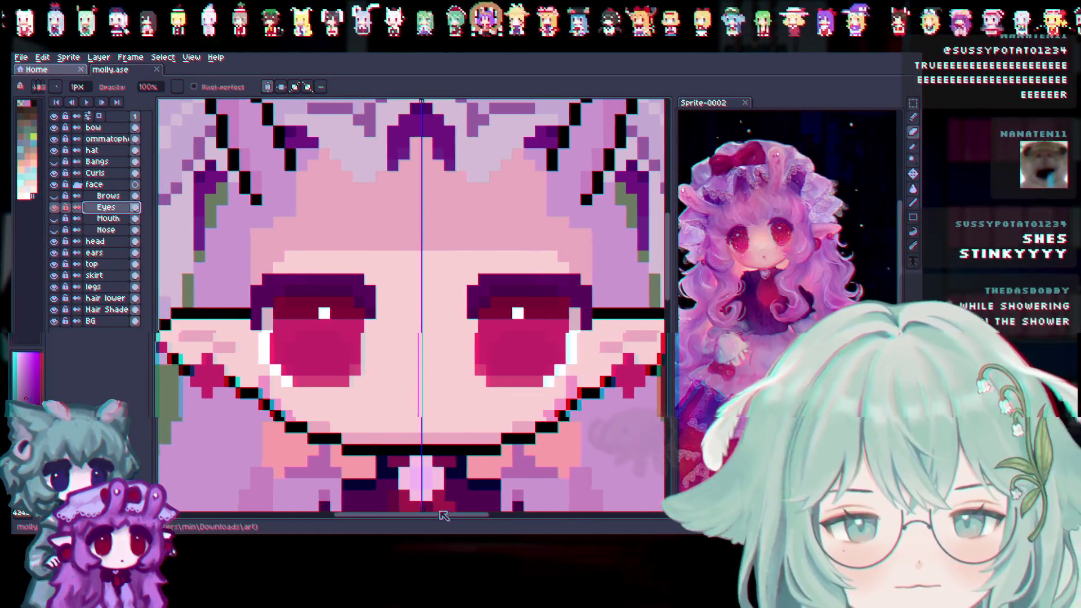
pyautogui.moveTo(447, 513); pyautogui.dragTo(439, 513)
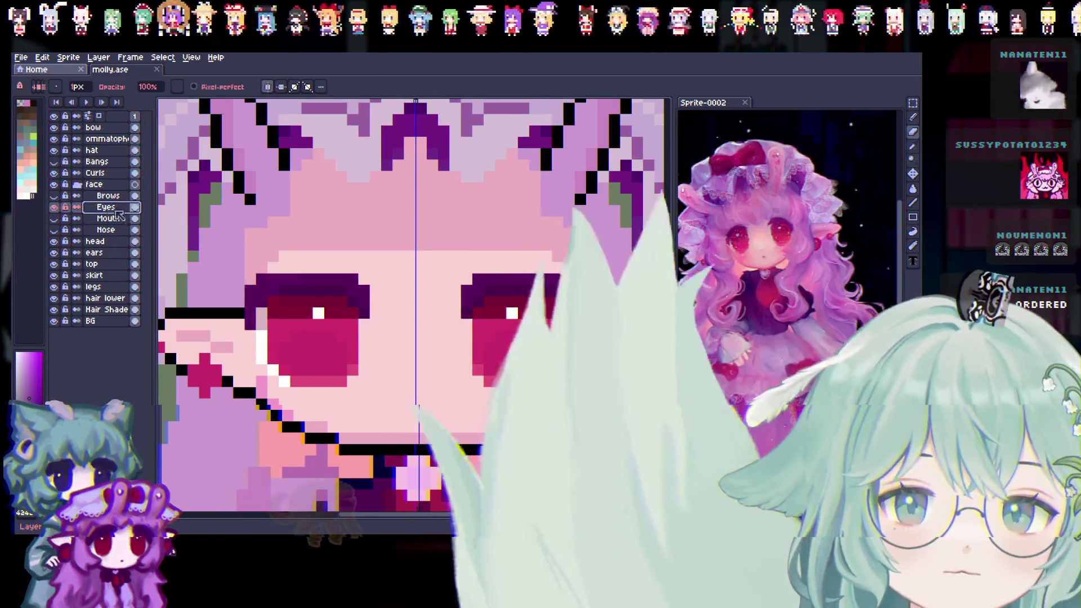
pyautogui.click(54, 207)
pyautogui.click(54, 207)
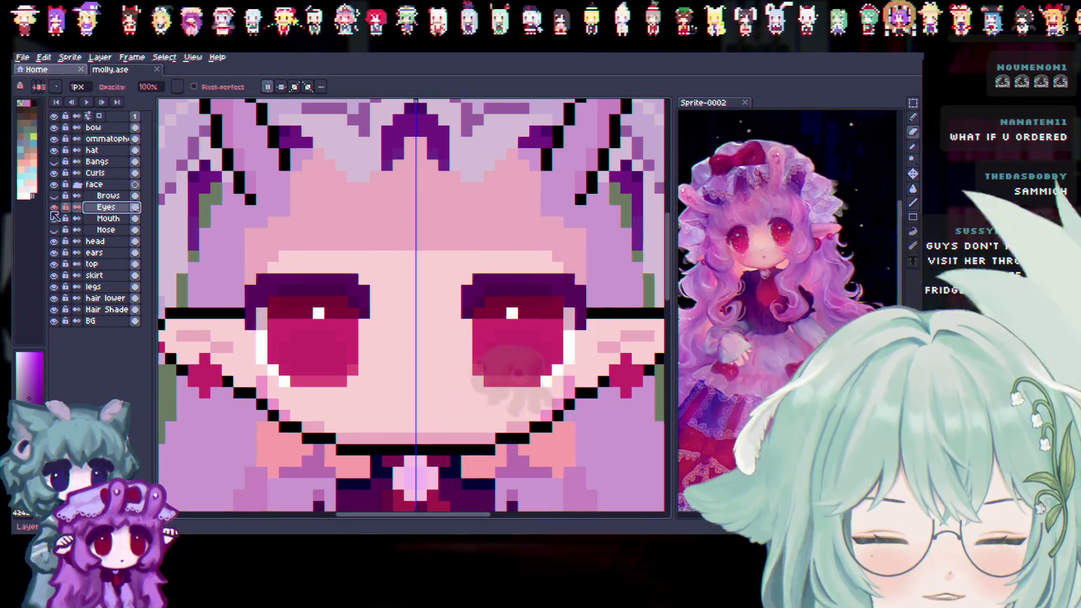
pyautogui.click(54, 207)
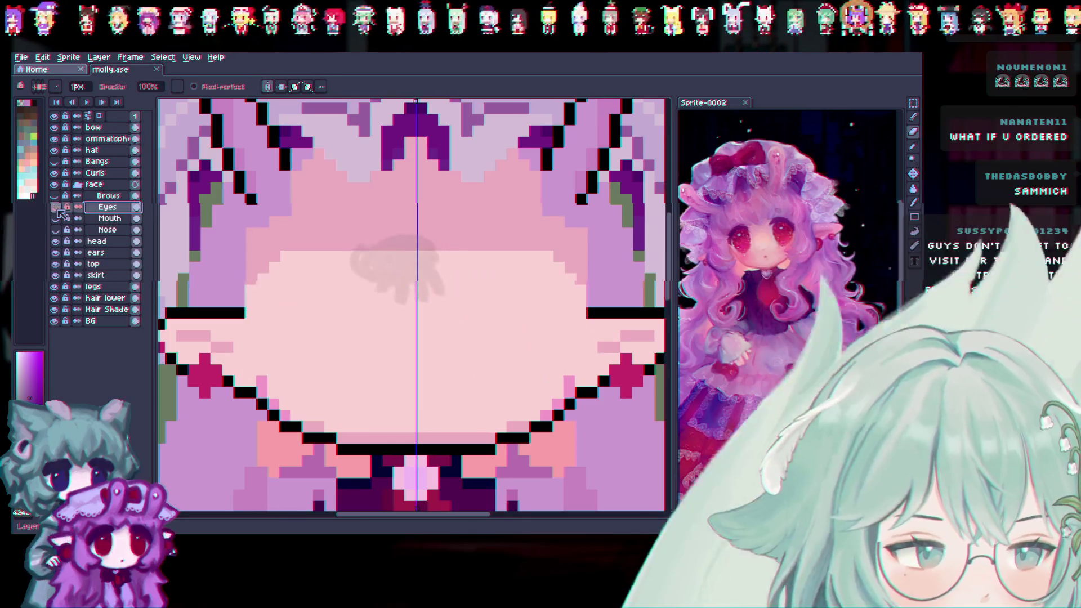
pyautogui.click(55, 208)
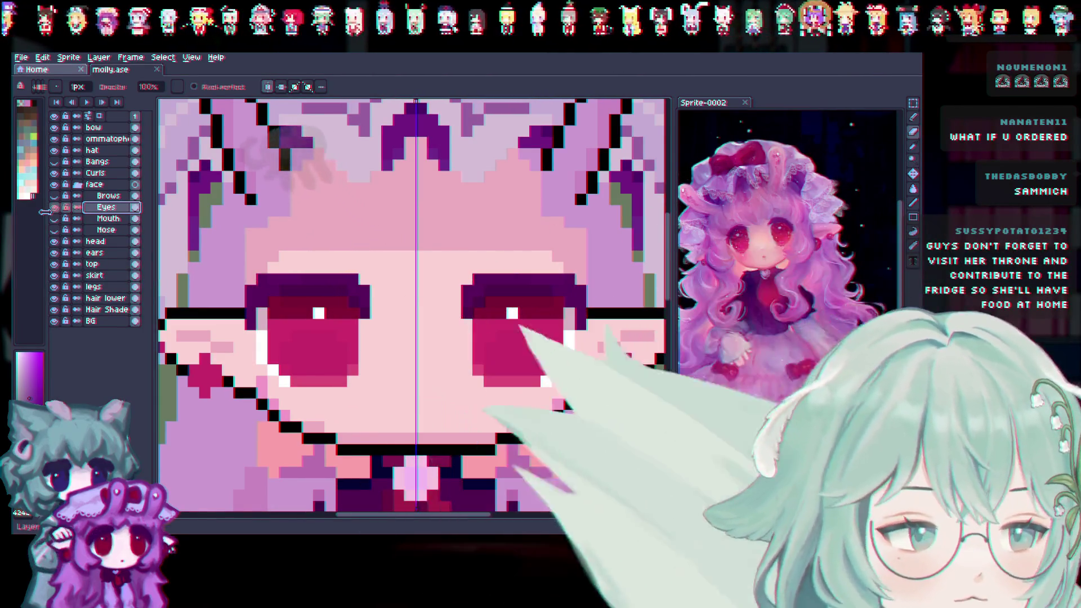
pyautogui.click(54, 207)
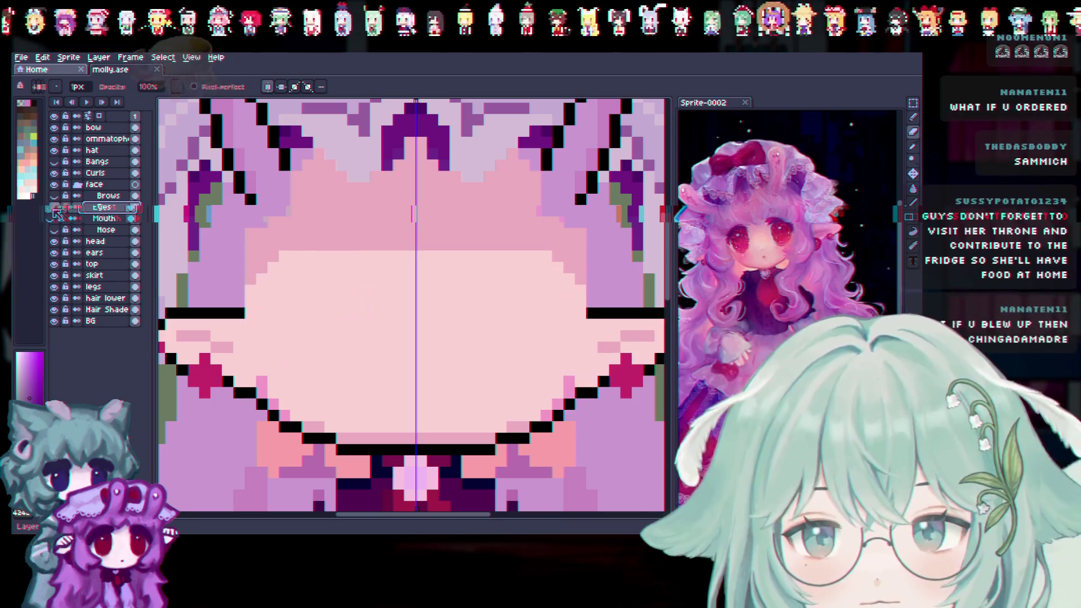
pyautogui.click(54, 207)
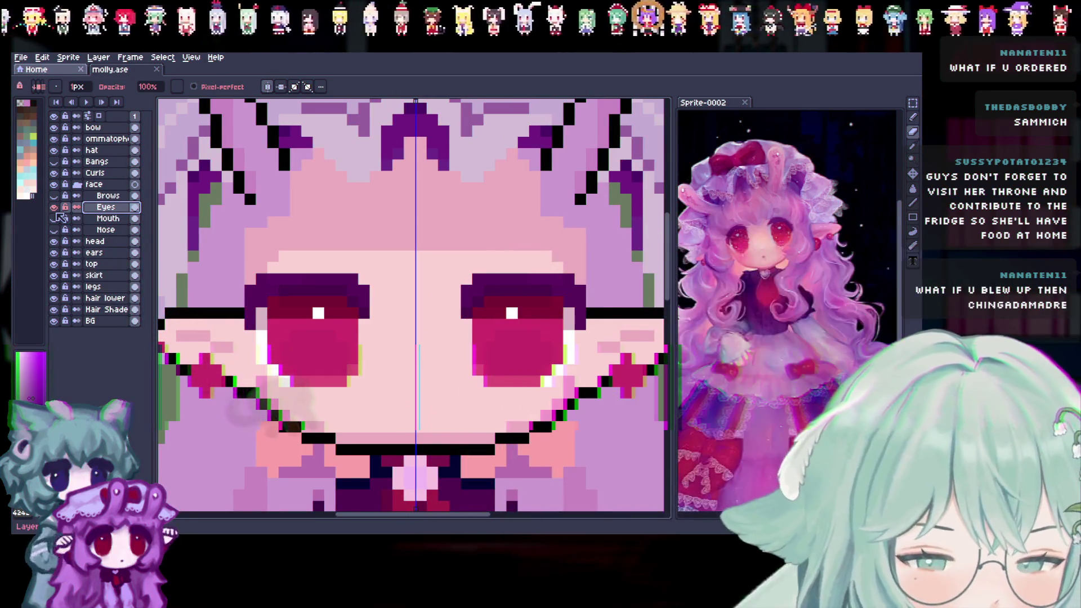
pyautogui.click(54, 207)
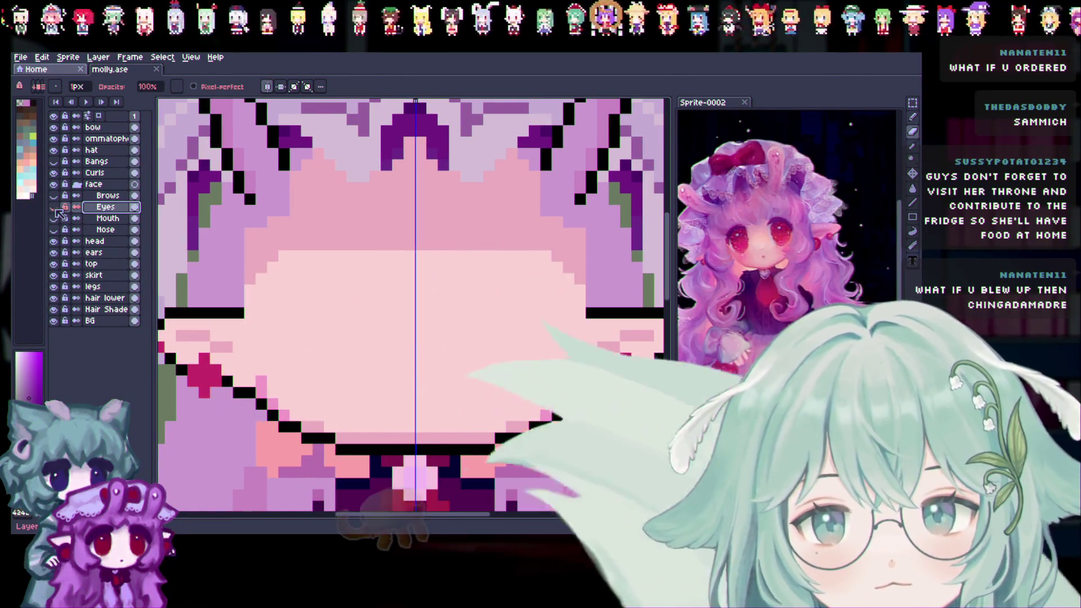
pyautogui.click(54, 208)
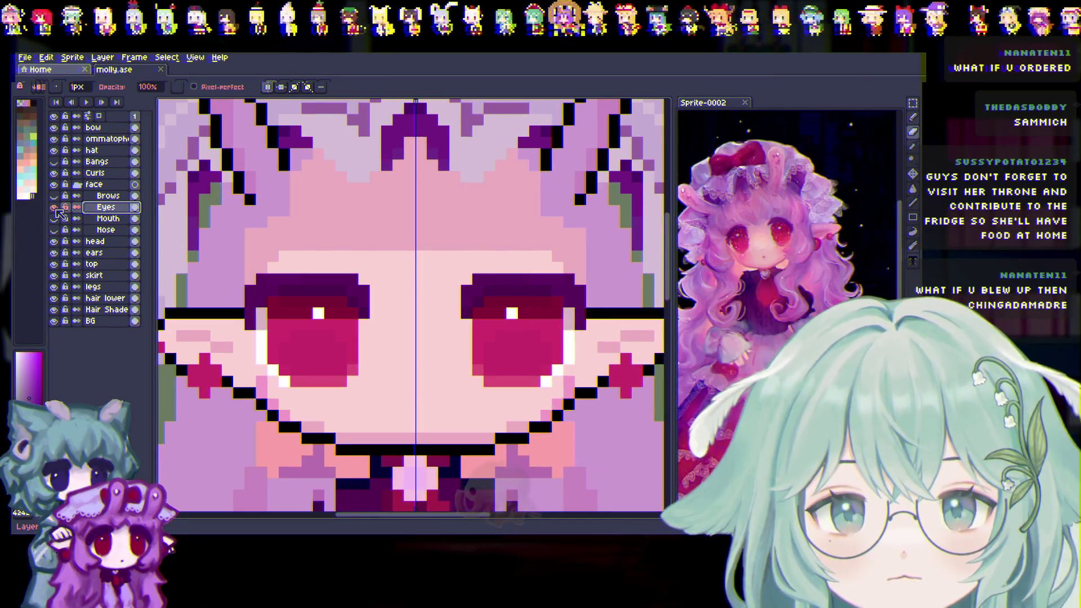
pyautogui.click(54, 207)
pyautogui.click(55, 207)
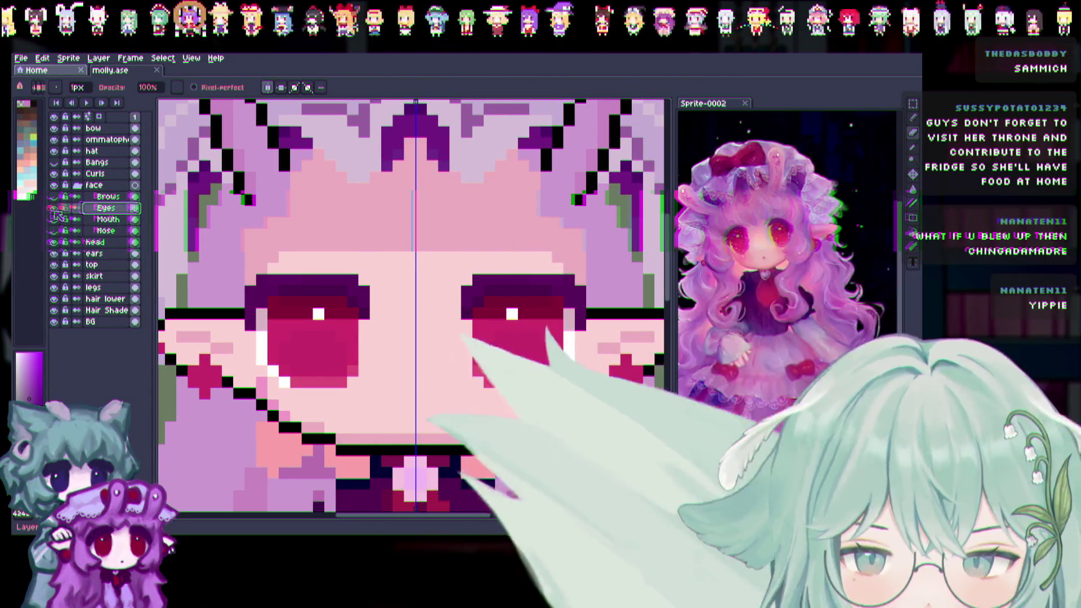
pyautogui.click(54, 207)
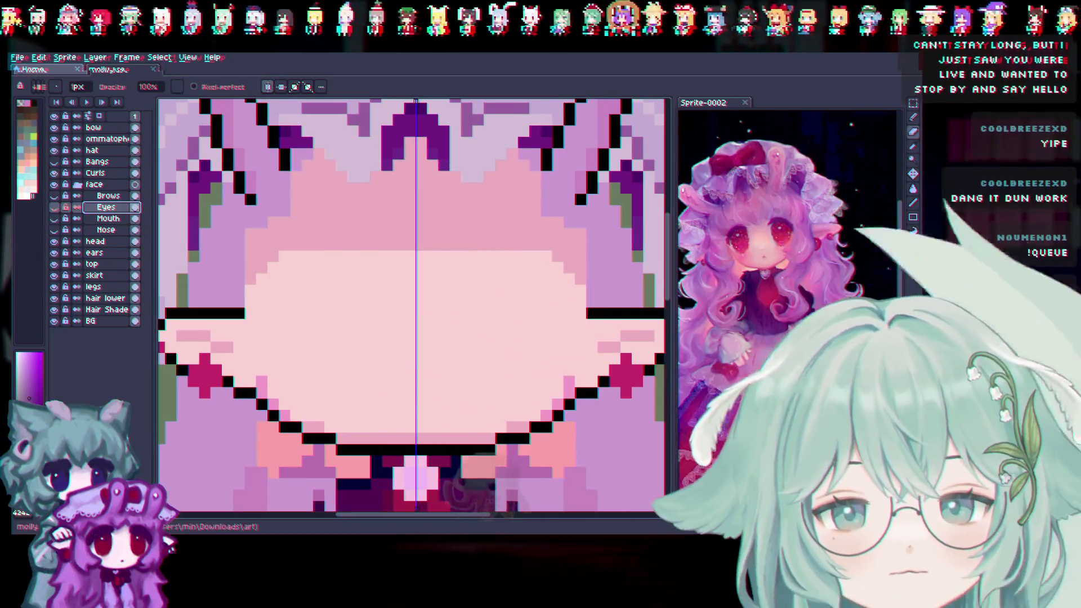
pyautogui.click(54, 208)
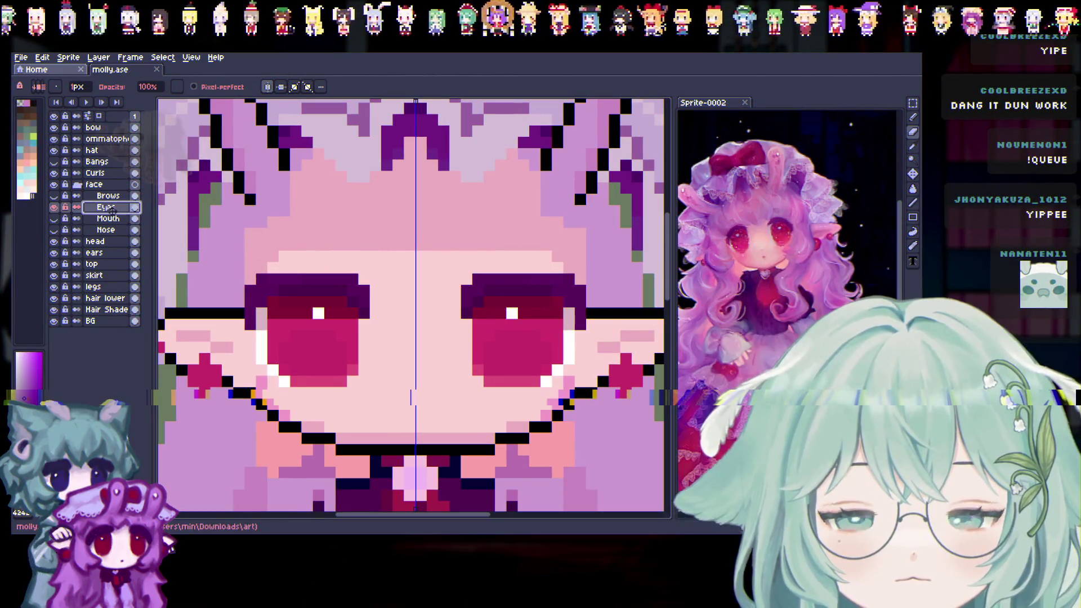
# Duplicate the Eyes layer and rename the original to Iris
pyautogui.rightClick(107, 208)
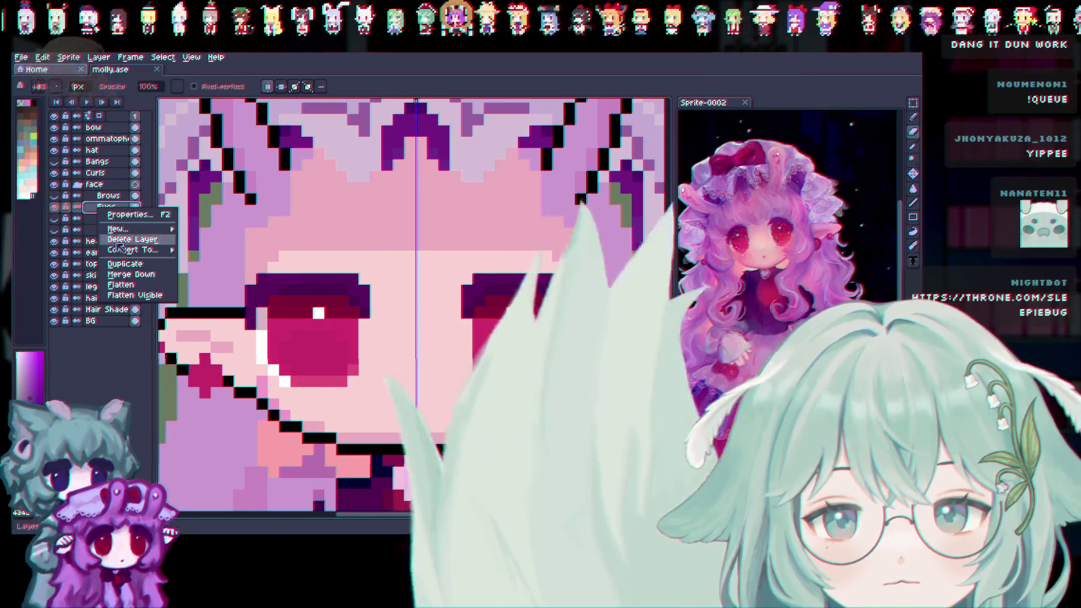
pyautogui.click(121, 264)
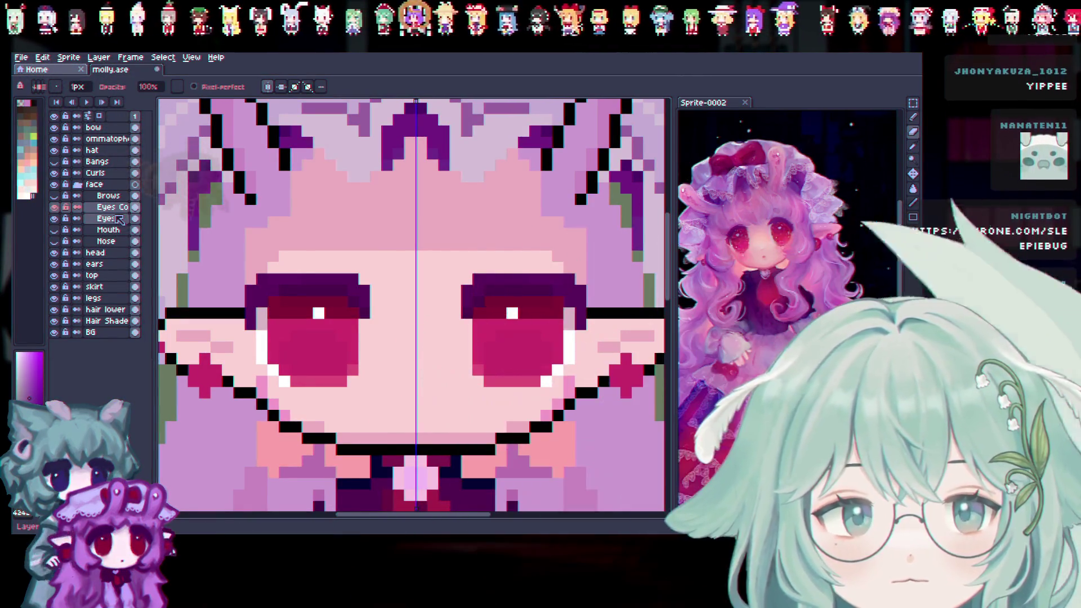
pyautogui.scroll(1, 304, 371)
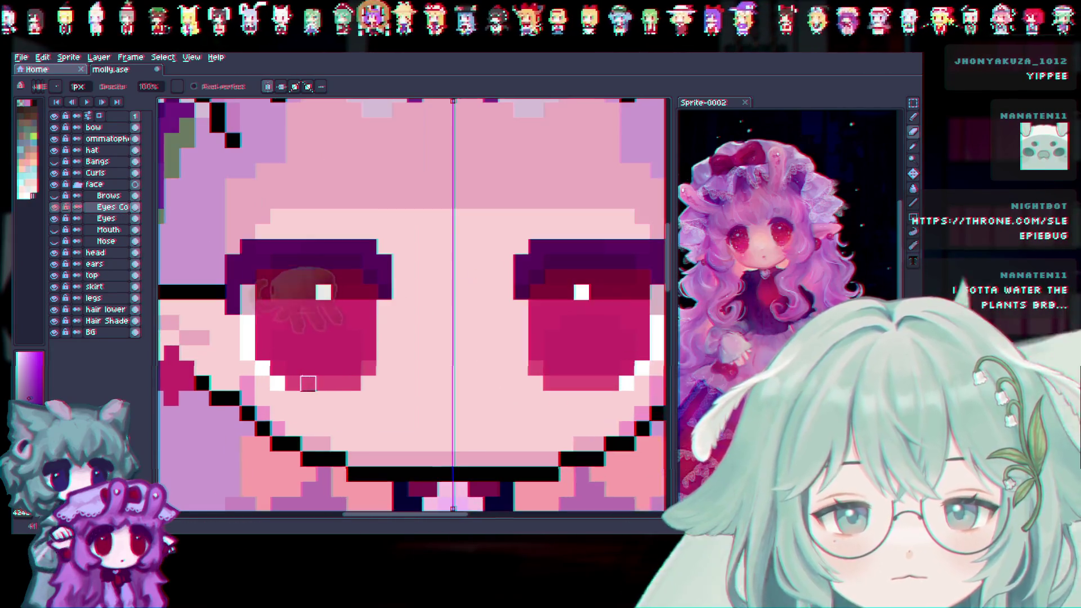
pyautogui.scroll(-1, 400, 353)
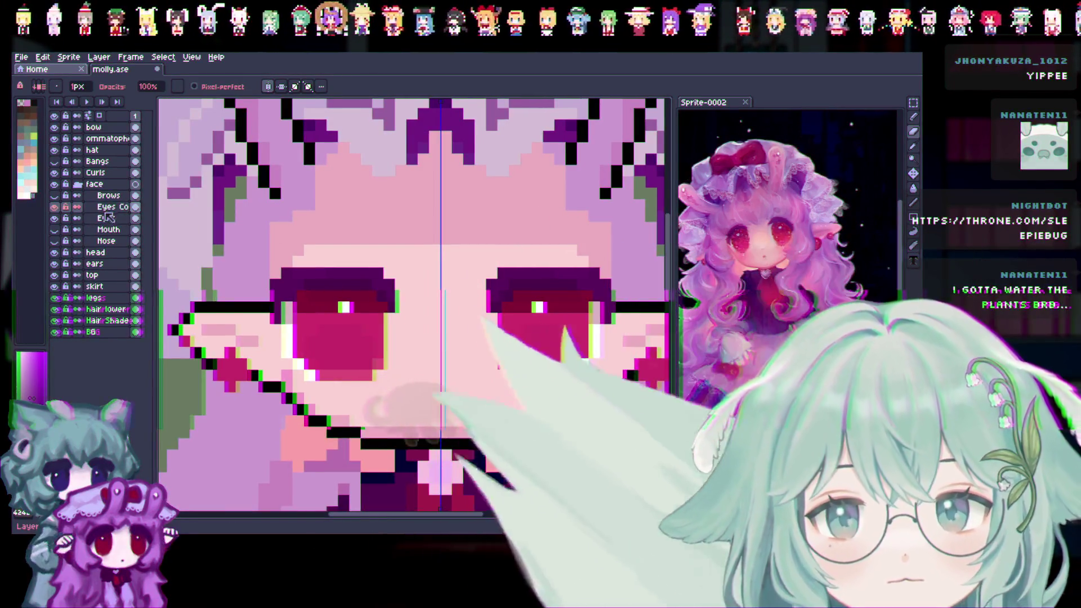
pyautogui.doubleClick(110, 219)
pyautogui.write('R')
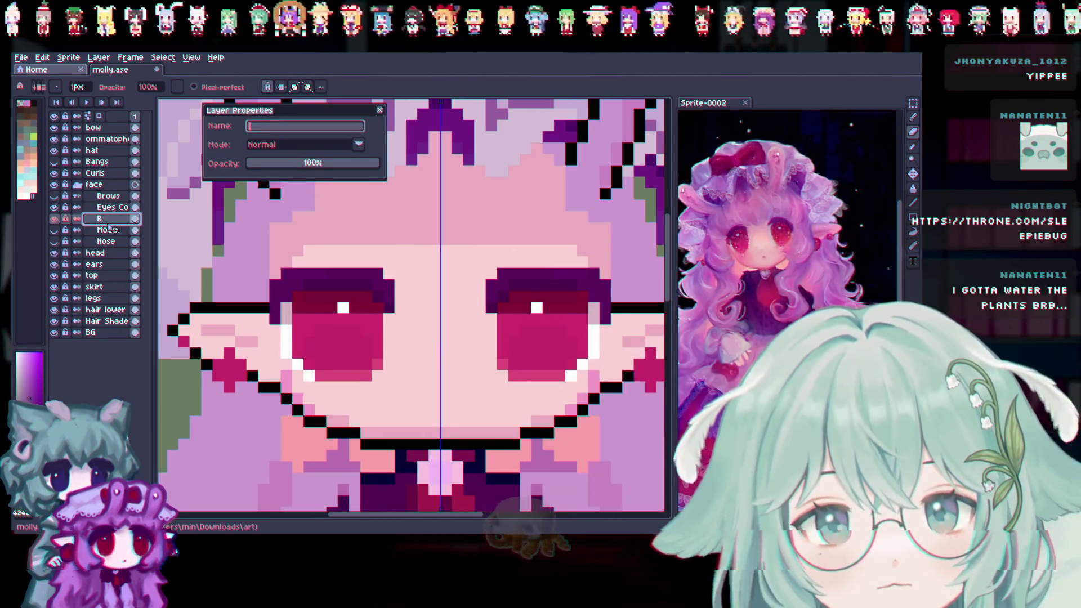
pyautogui.write('ris')
pyautogui.press('Return')
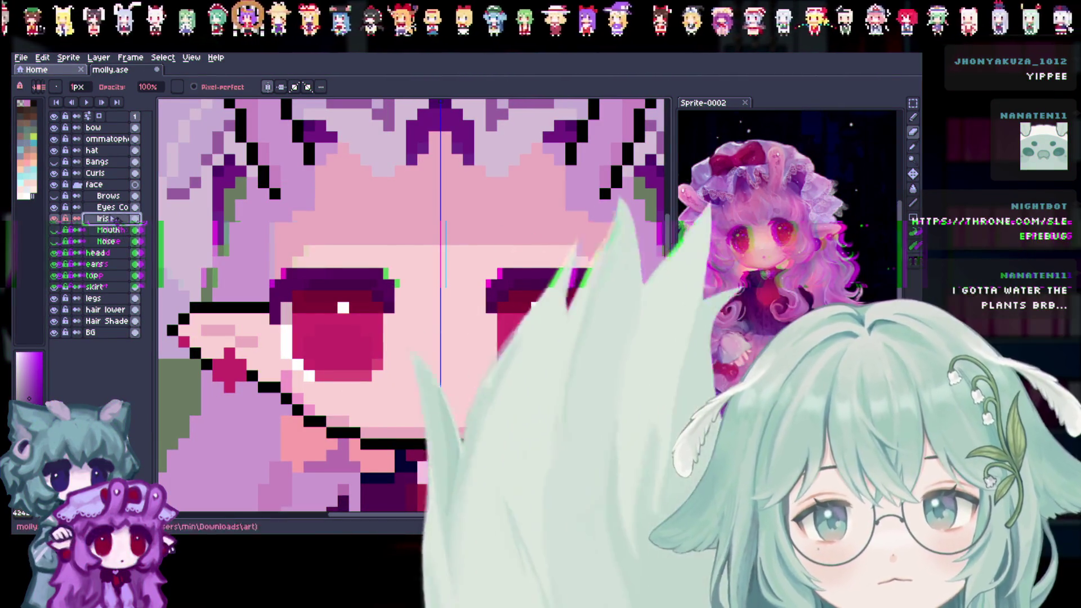
# Duplicate Iris, move the copy below it, and rename the copy Scelera
pyautogui.rightClick(104, 224)
pyautogui.rightClick(112, 217)
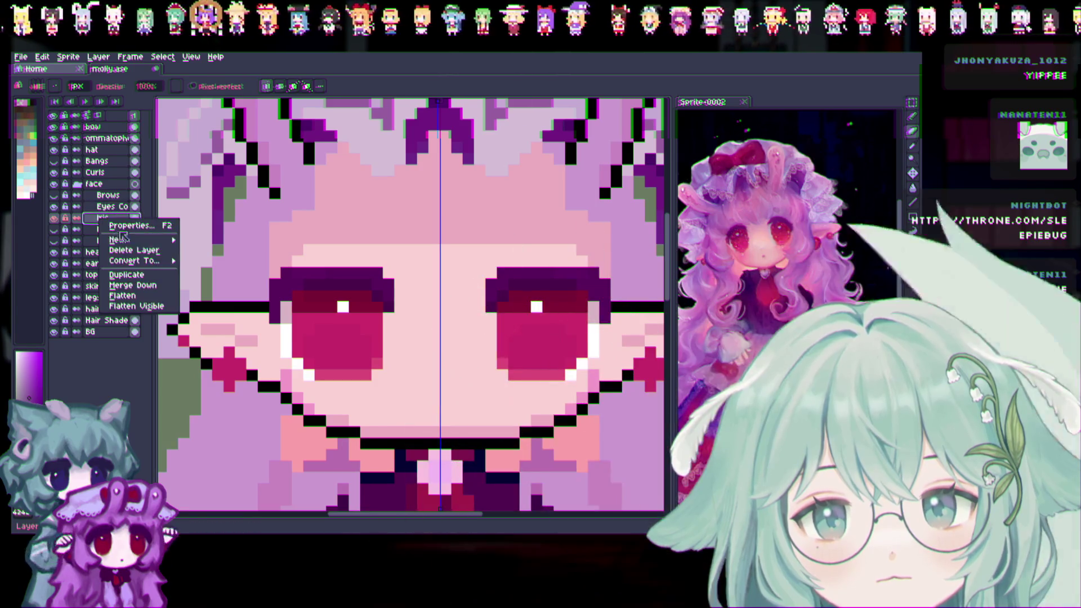
pyautogui.click(119, 250)
pyautogui.moveTo(113, 220); pyautogui.dragTo(119, 231)
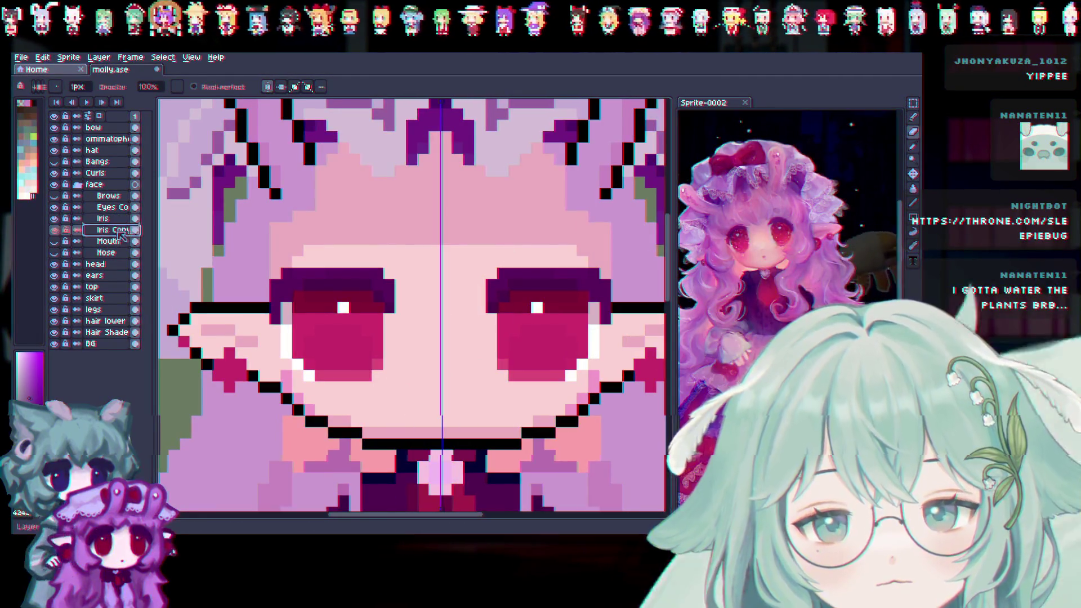
pyautogui.doubleClick(120, 231)
pyautogui.write('celera')
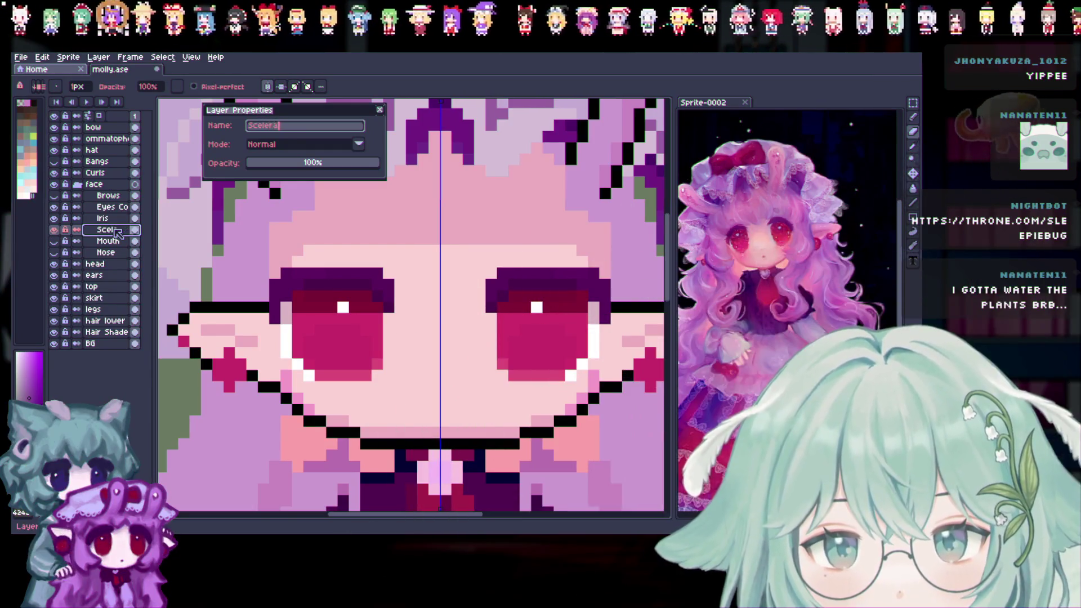
pyautogui.press('Return')
# Rename the upper eyes copy to Lashes and name its duplicate Eyes Re
pyautogui.doubleClick(124, 207)
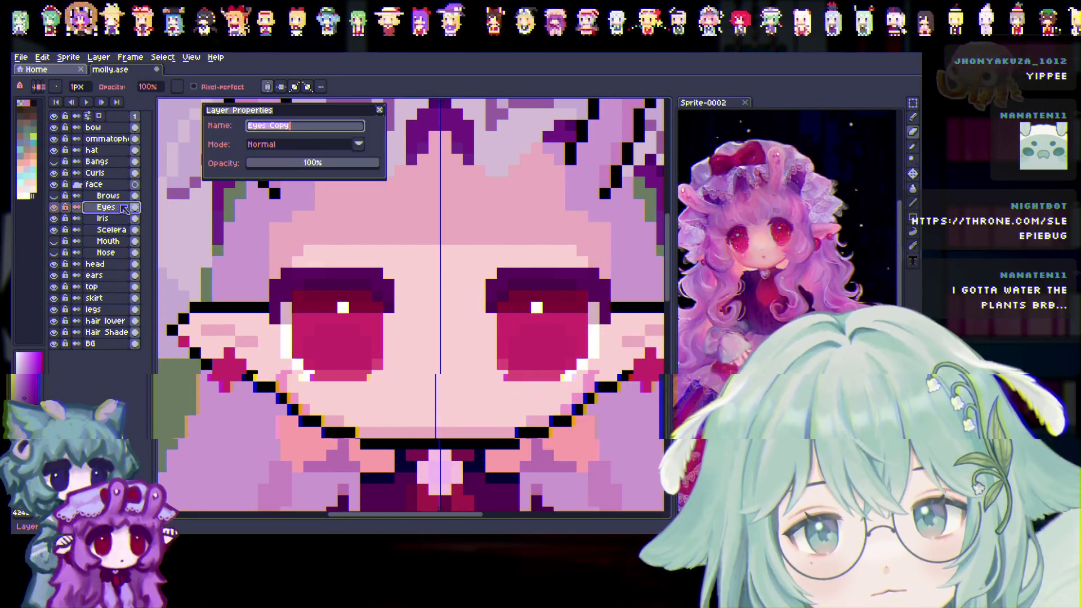
pyautogui.write('ashes')
pyautogui.press('Return')
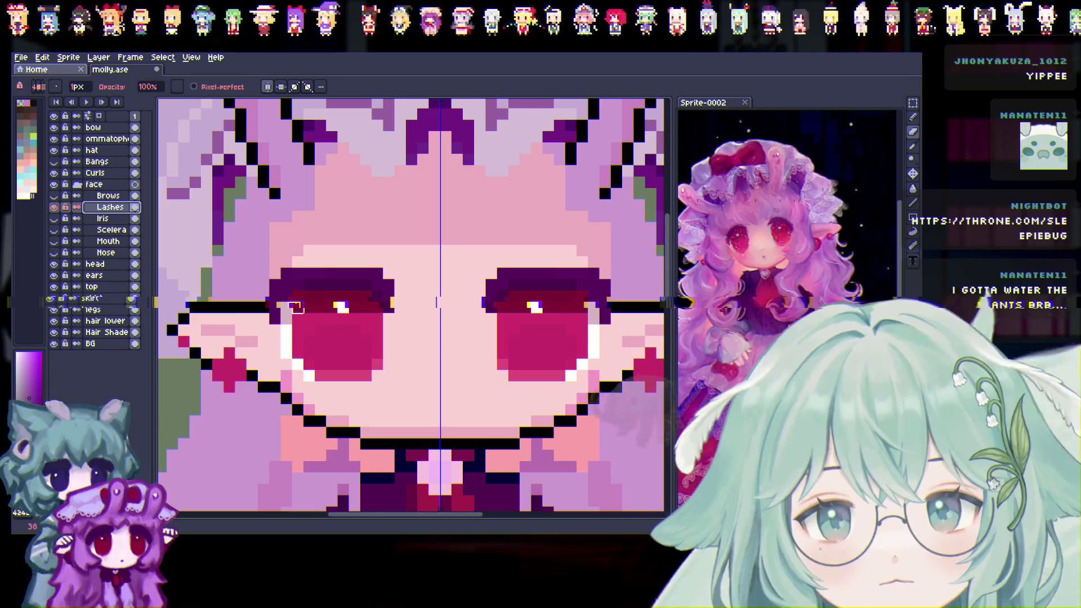
pyautogui.rightClick(112, 211)
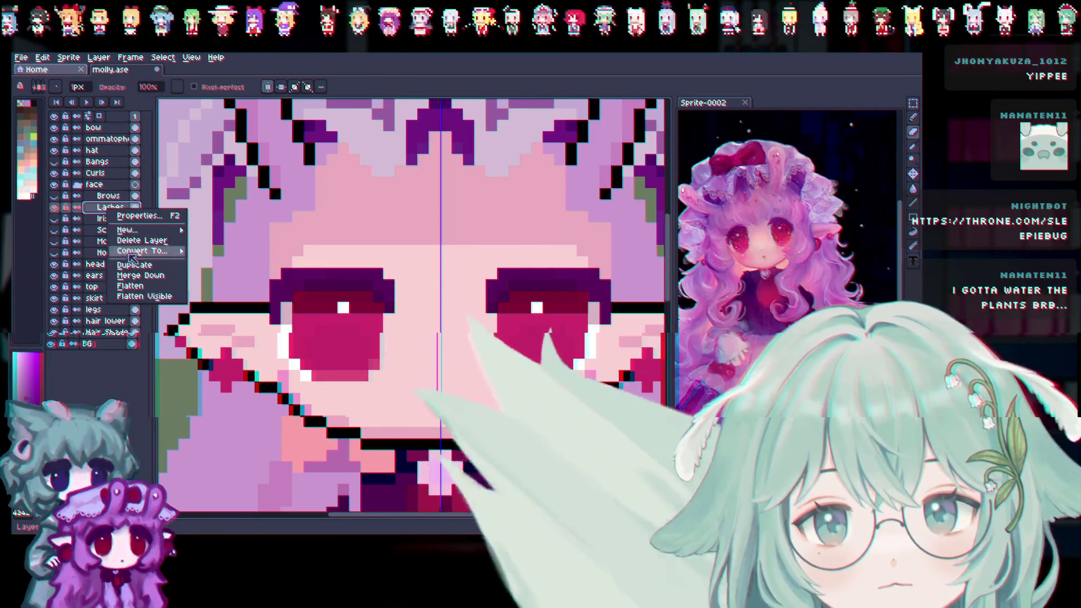
pyautogui.doubleClick(109, 208)
pyautogui.write('Eyes Re')
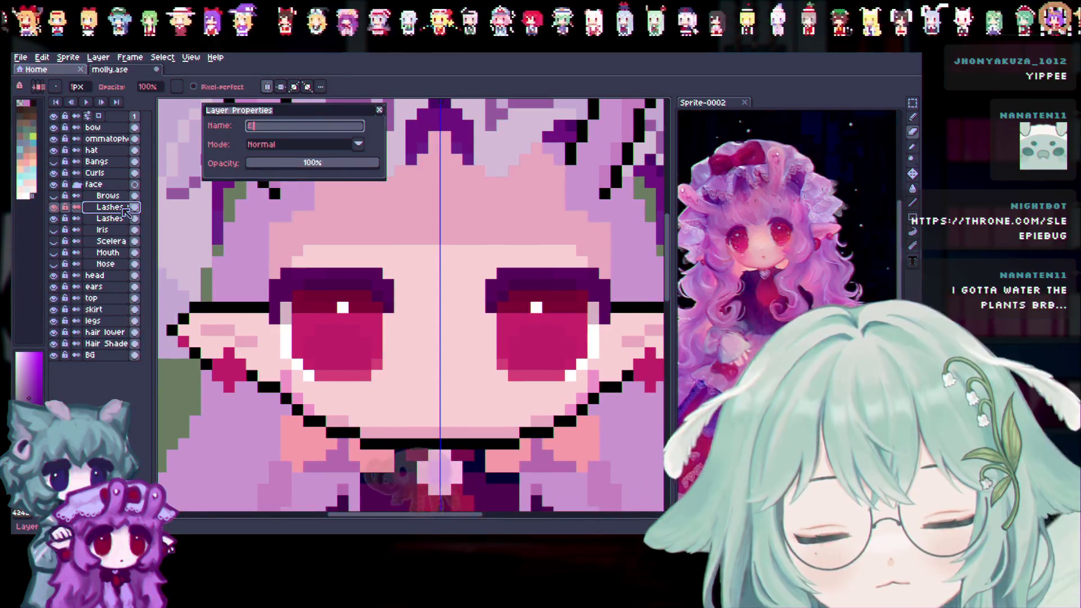
pyautogui.press('Return')
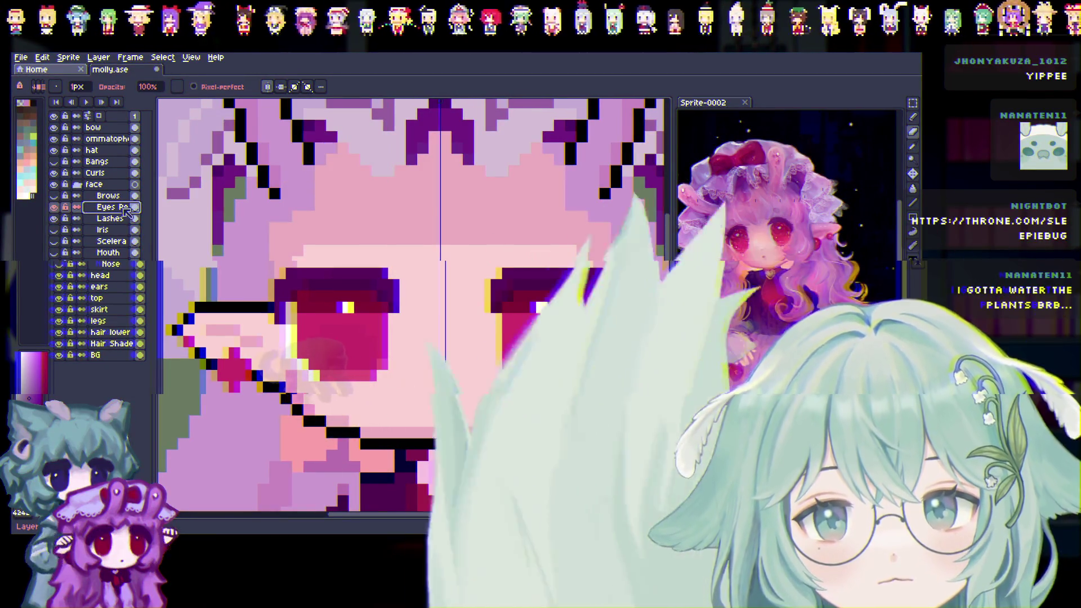
# Erase the outer lash pixels and the dark brow rows above both eyes
pyautogui.click(112, 221)
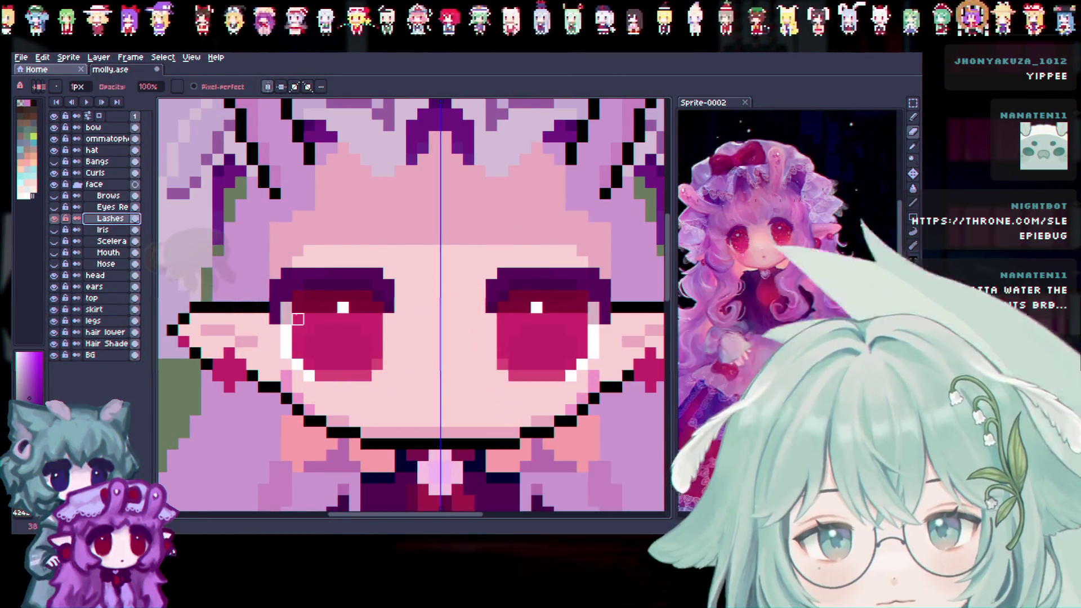
pyautogui.moveTo(286, 307)
pyautogui.mouseDown()
pyautogui.moveTo(287, 343)
pyautogui.moveTo(309, 365)
pyautogui.mouseUp()
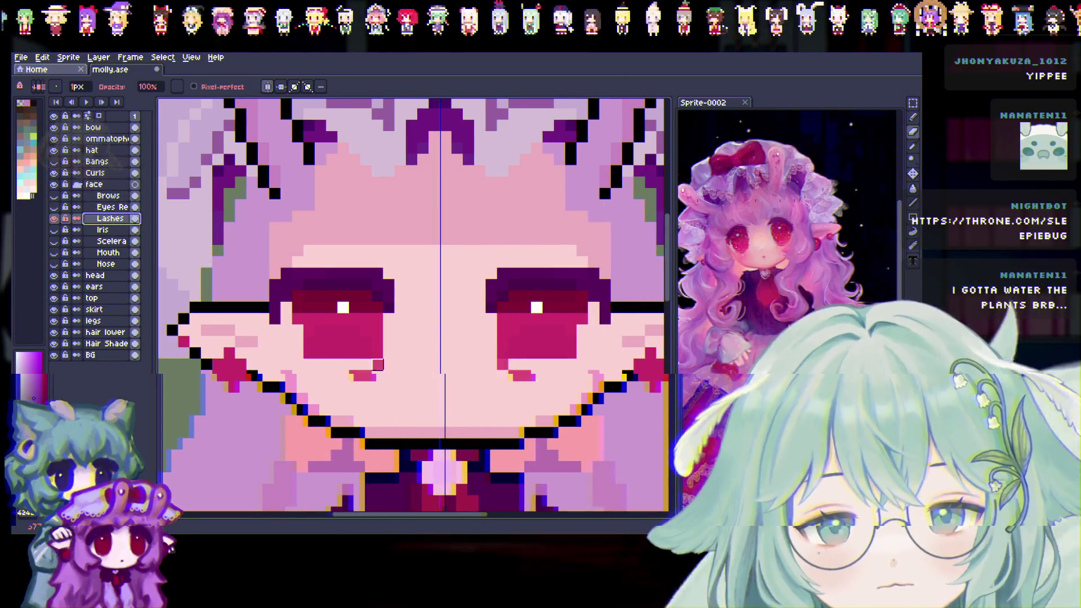
pyautogui.hotkey('ctrl', 'z')
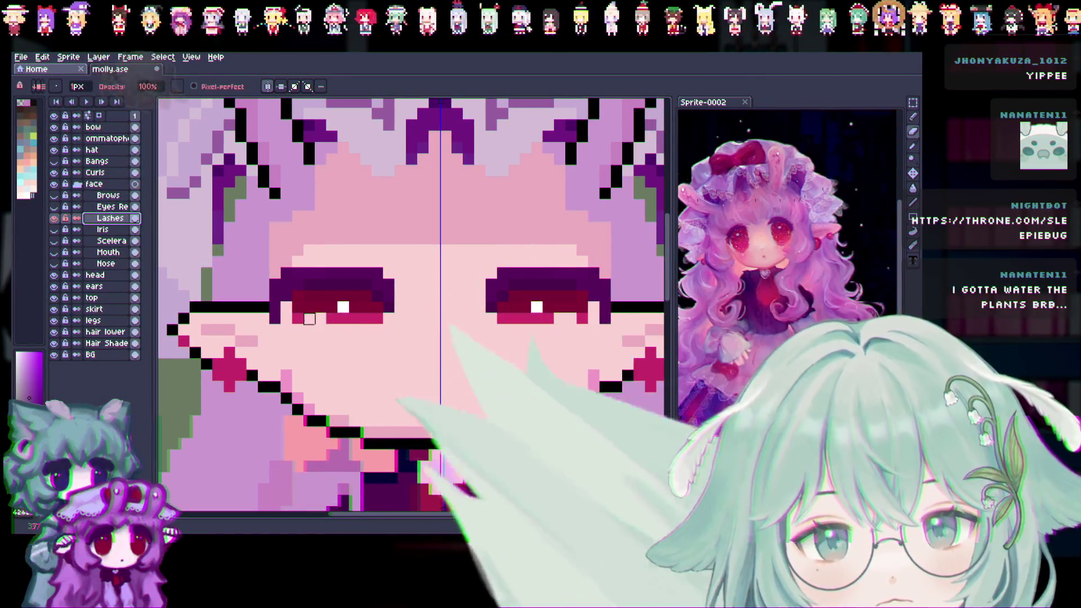
pyautogui.moveTo(338, 306)
pyautogui.mouseDown()
pyautogui.moveTo(292, 306)
pyautogui.moveTo(332, 296)
pyautogui.mouseUp()
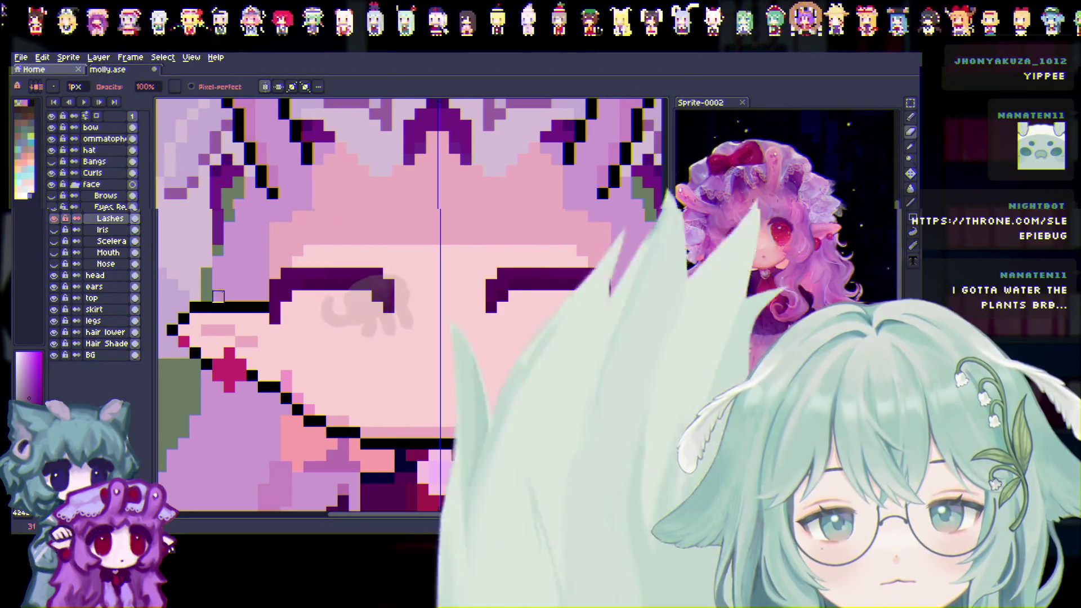
pyautogui.hotkey('ctrl', 'z')
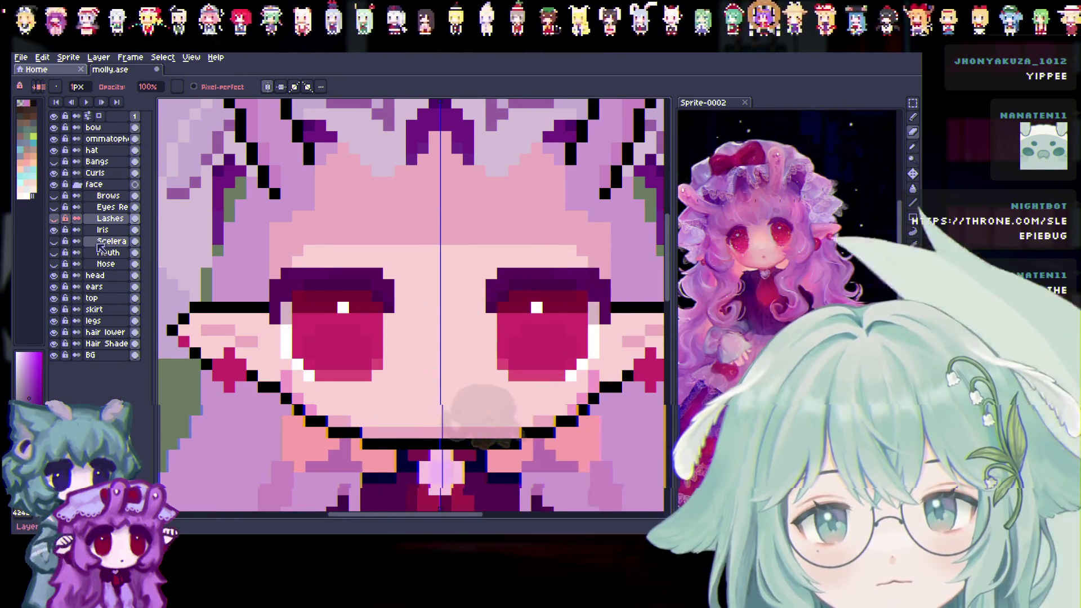
pyautogui.press('Down')
pyautogui.moveTo(284, 304)
pyautogui.mouseDown()
pyautogui.moveTo(276, 281)
pyautogui.moveTo(286, 365)
pyautogui.moveTo(309, 376)
pyautogui.mouseUp()
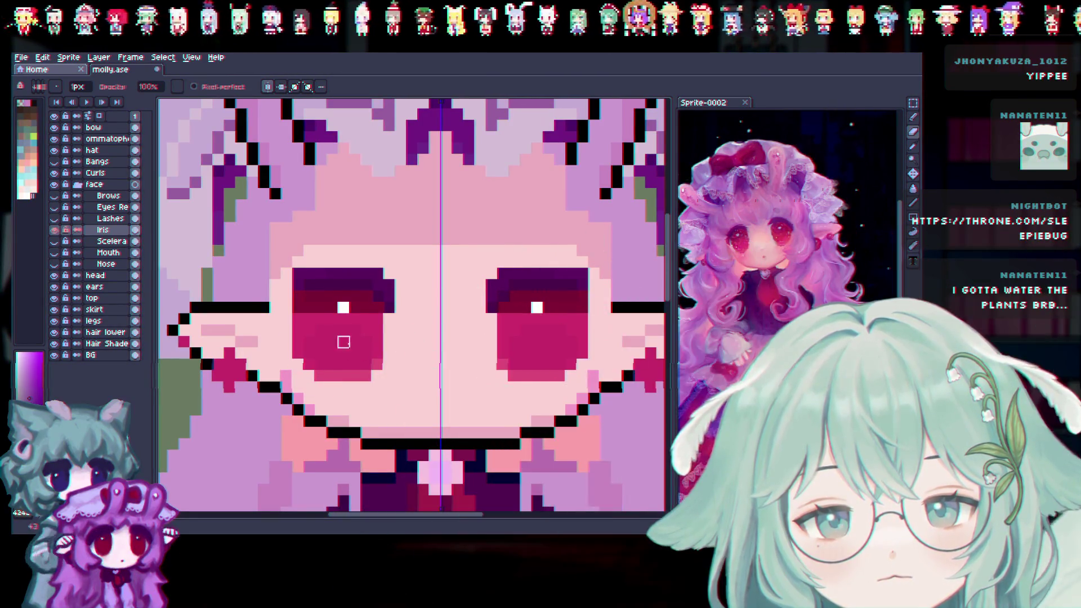
pyautogui.moveTo(296, 284); pyautogui.dragTo(378, 285)
pyautogui.moveTo(298, 273)
pyautogui.mouseDown()
pyautogui.moveTo(383, 274)
pyautogui.moveTo(389, 284)
pyautogui.mouseUp()
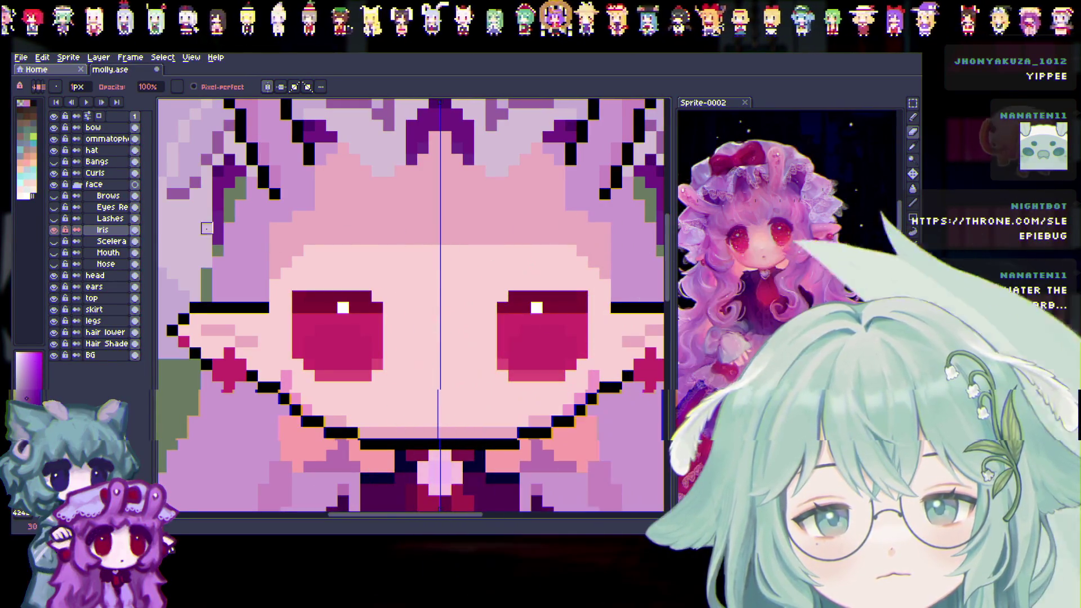
# Hide the Iris layer and pencil pale pink rows across both eye tops symmetrically
pyautogui.click(54, 230)
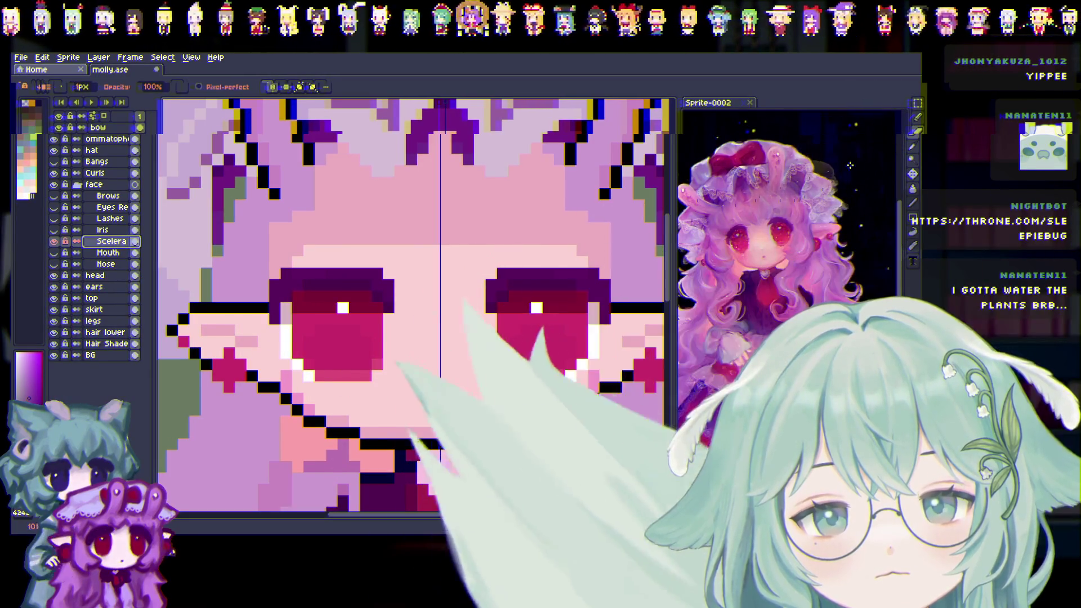
pyautogui.click(348, 296)
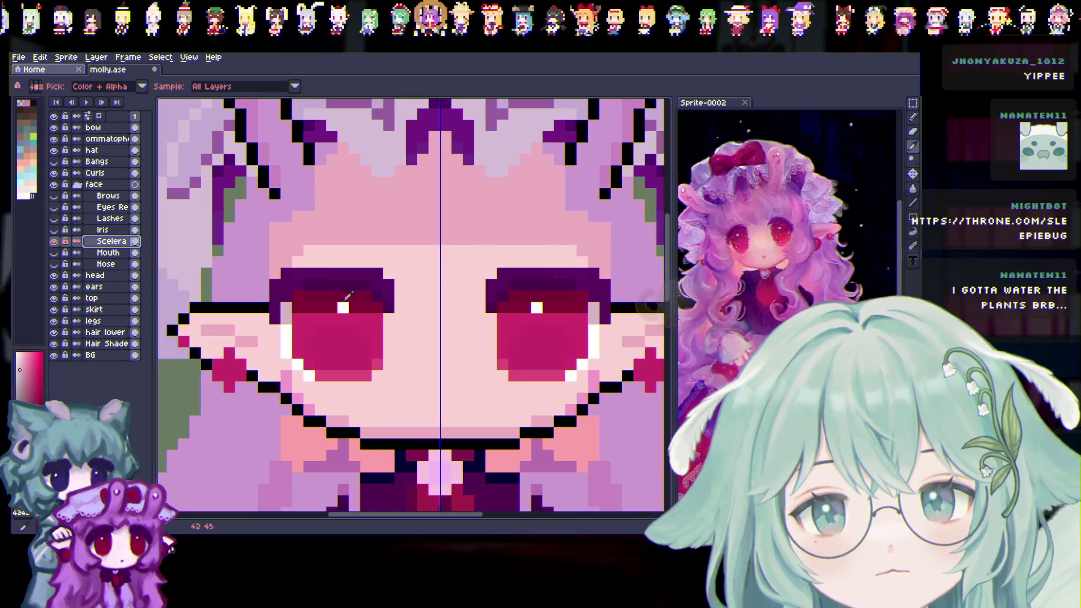
pyautogui.press('b')
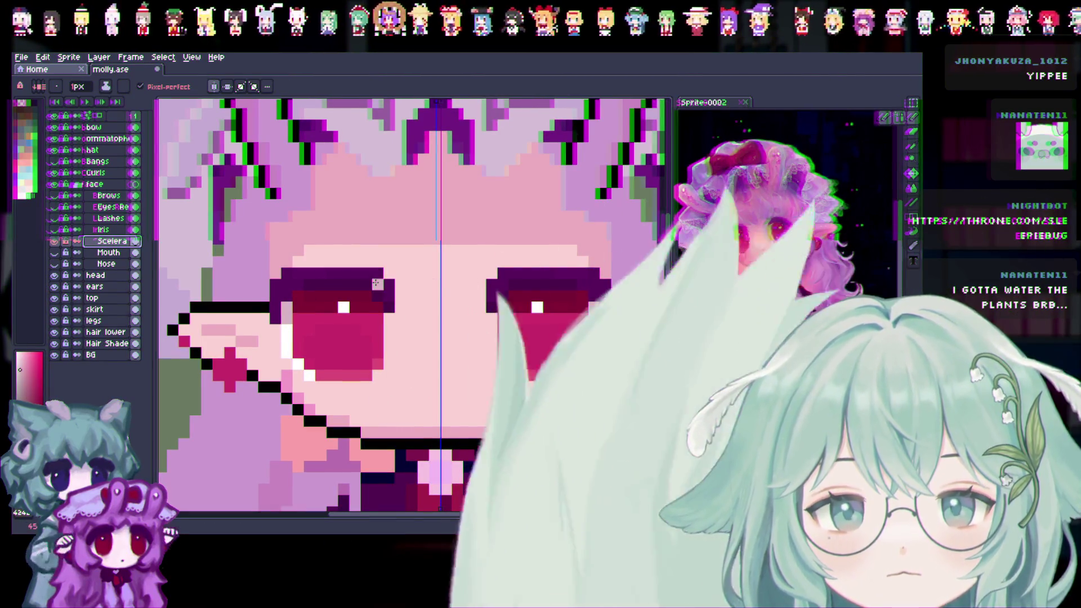
pyautogui.moveTo(286, 319); pyautogui.dragTo(376, 309)
pyautogui.moveTo(293, 299); pyautogui.dragTo(366, 298)
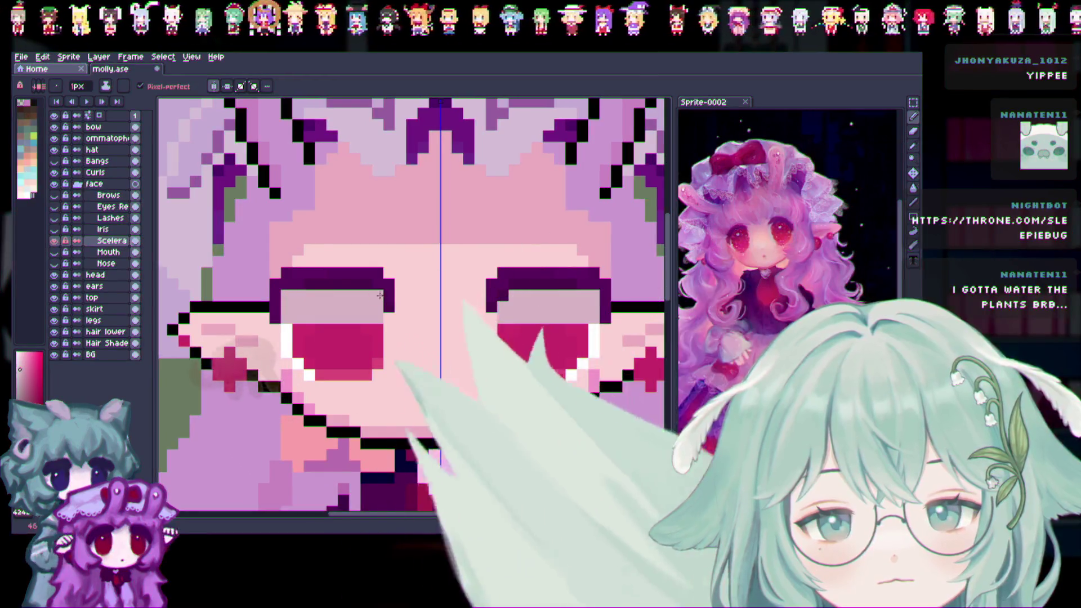
# Paint the remaining dark top outline of both eyes pale pink, then sample the eye's red
pyautogui.click(371, 297)
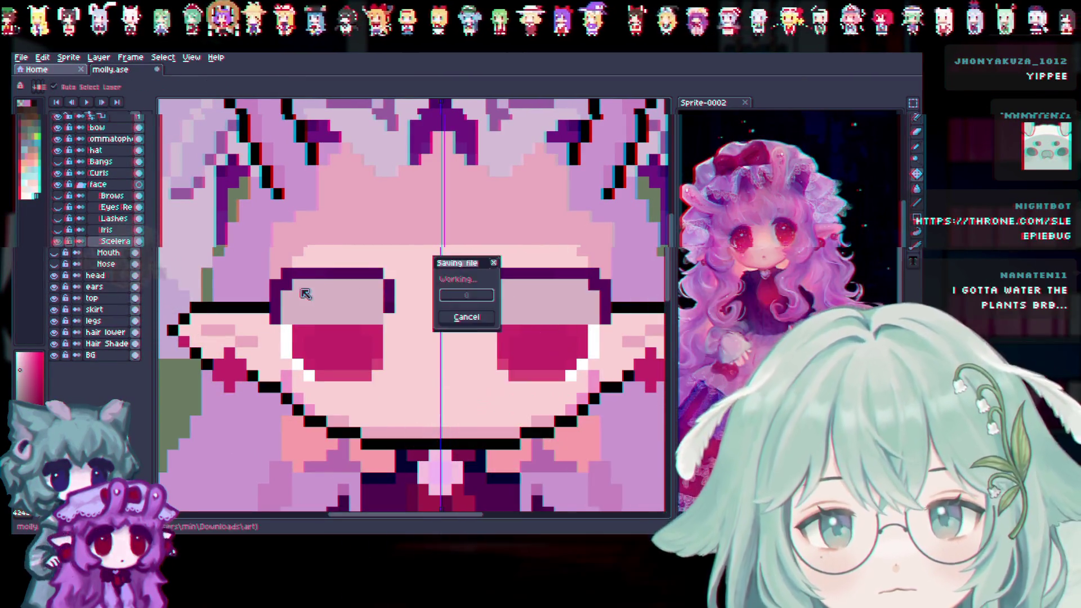
pyautogui.click(296, 285)
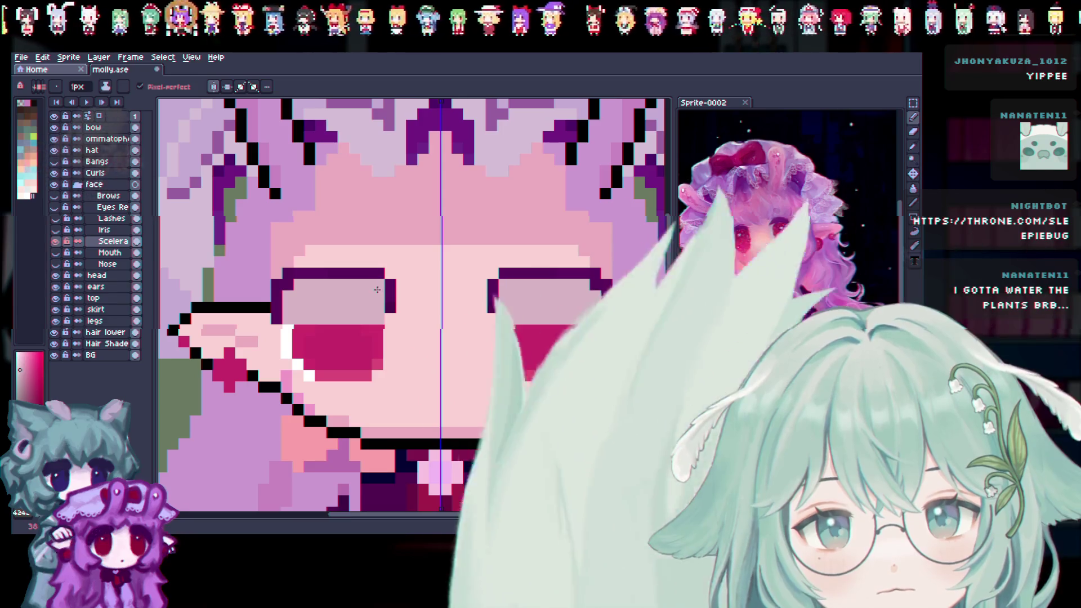
pyautogui.moveTo(298, 274); pyautogui.dragTo(369, 274)
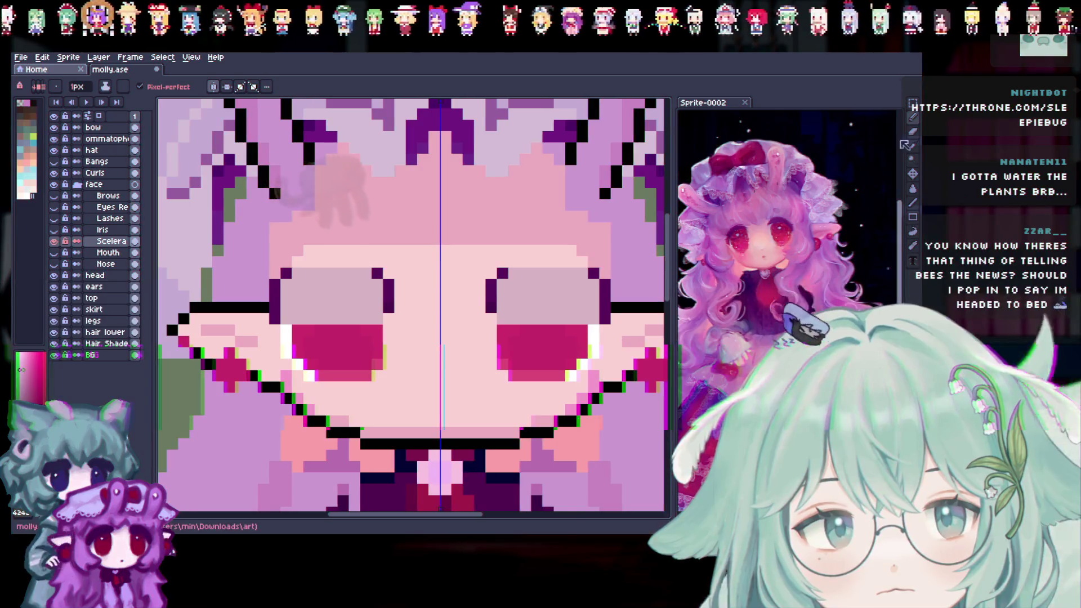
pyautogui.press('i')
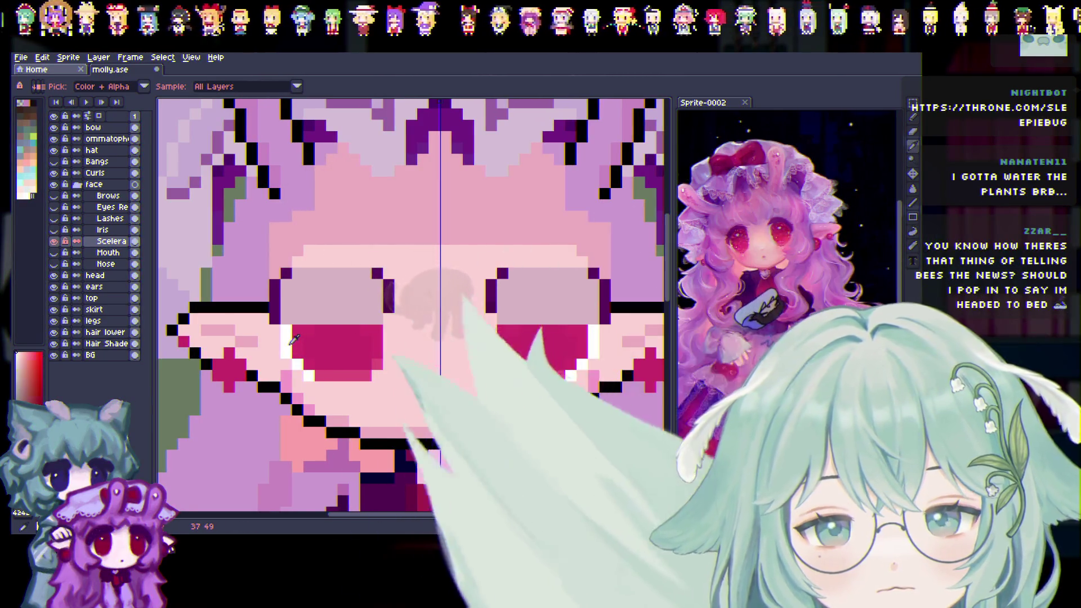
pyautogui.click(294, 339)
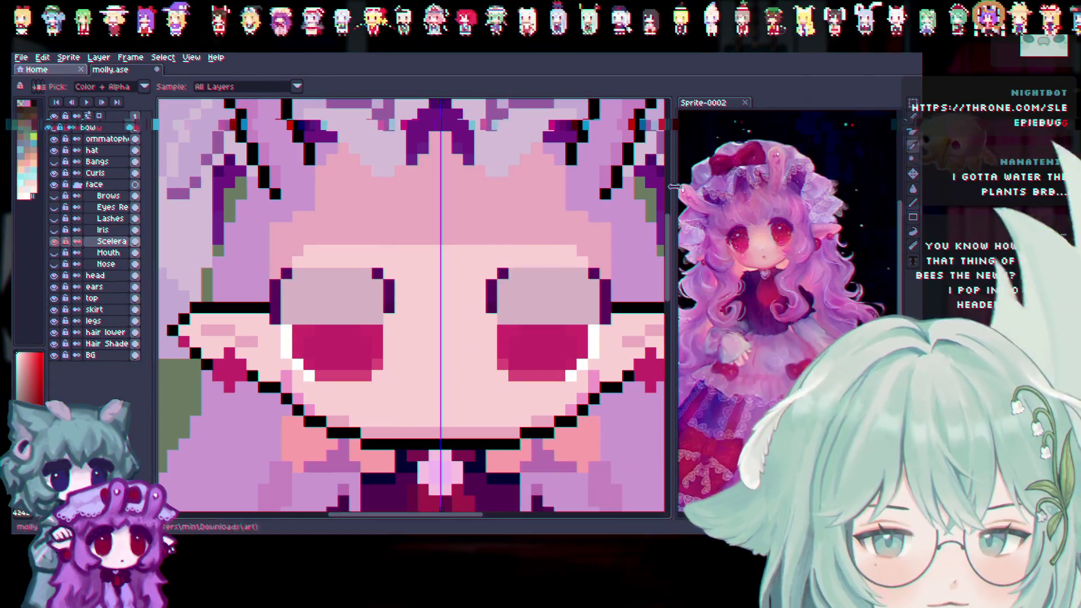
# Repaint the eyes' red rows white, erase the outer edge outline, and save
pyautogui.press('b')
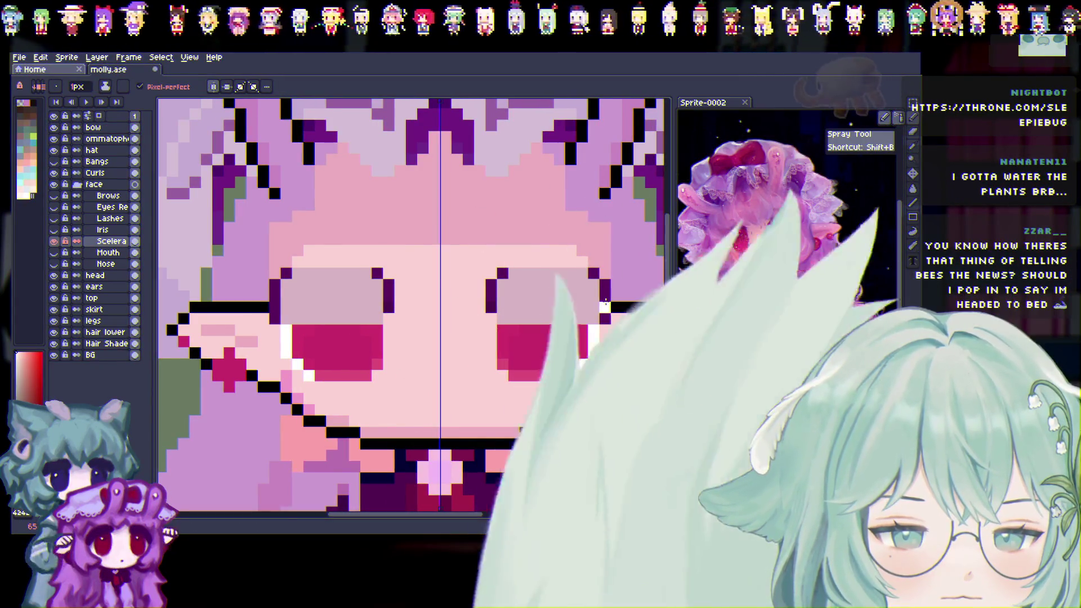
pyautogui.moveTo(289, 334); pyautogui.dragTo(379, 332)
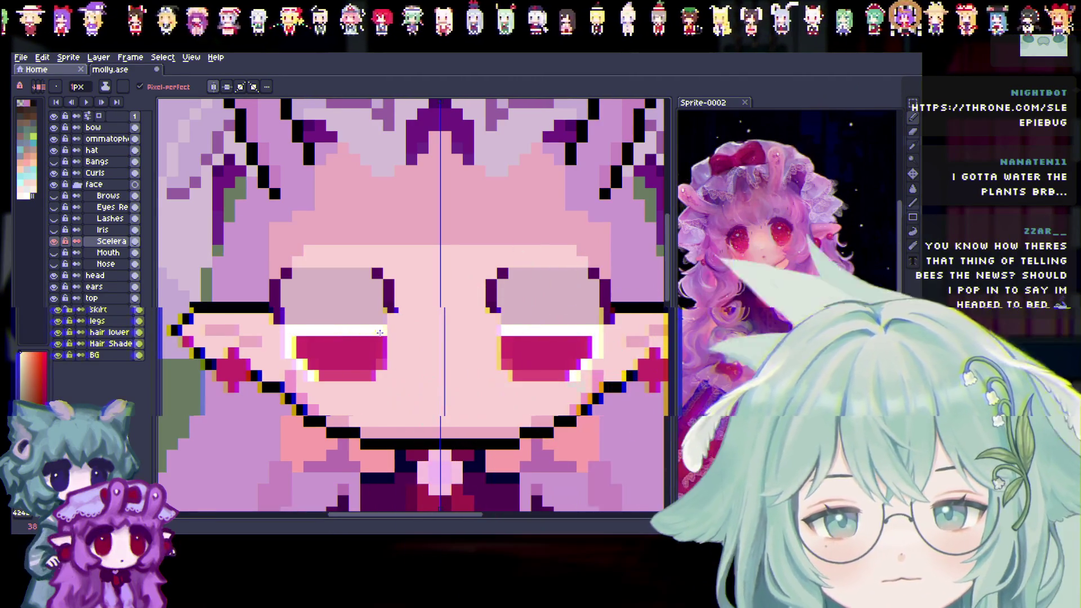
pyautogui.moveTo(301, 345); pyautogui.dragTo(381, 344)
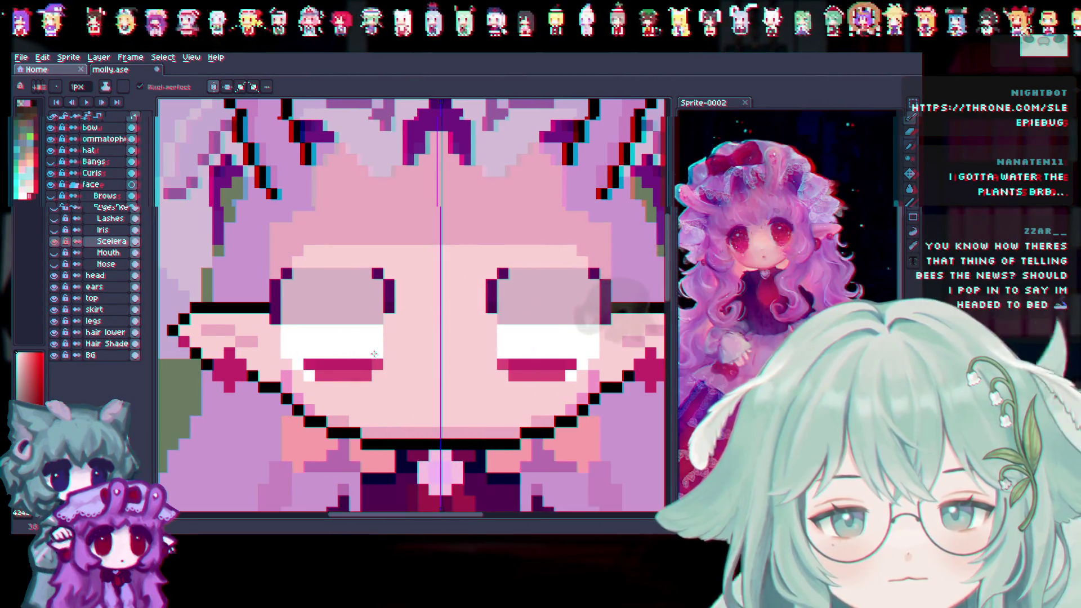
pyautogui.moveTo(308, 363); pyautogui.dragTo(377, 361)
pyautogui.moveTo(318, 376); pyautogui.dragTo(364, 373)
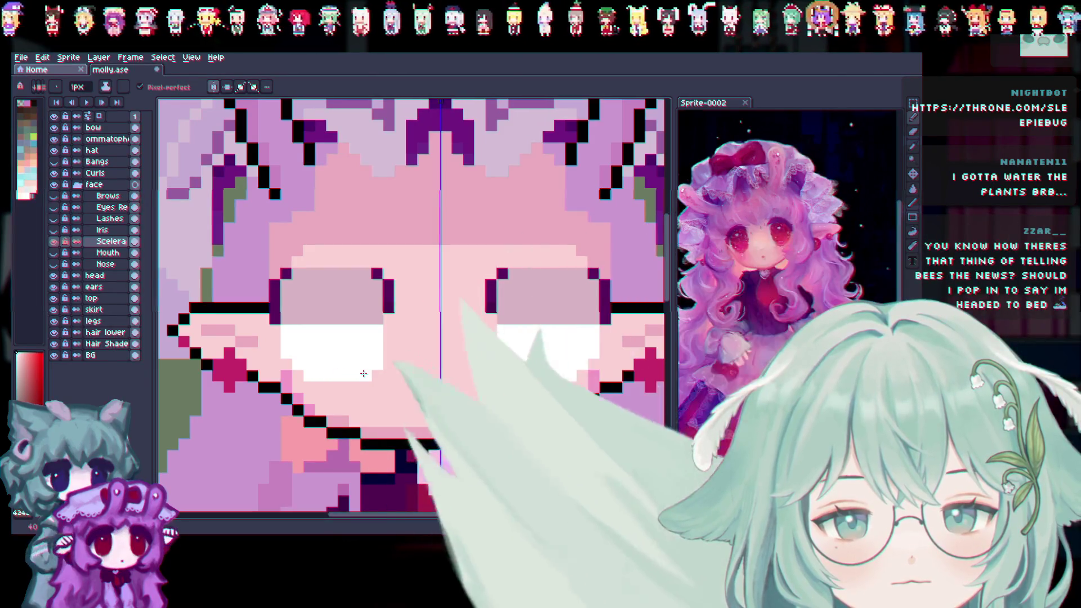
pyautogui.press('e')
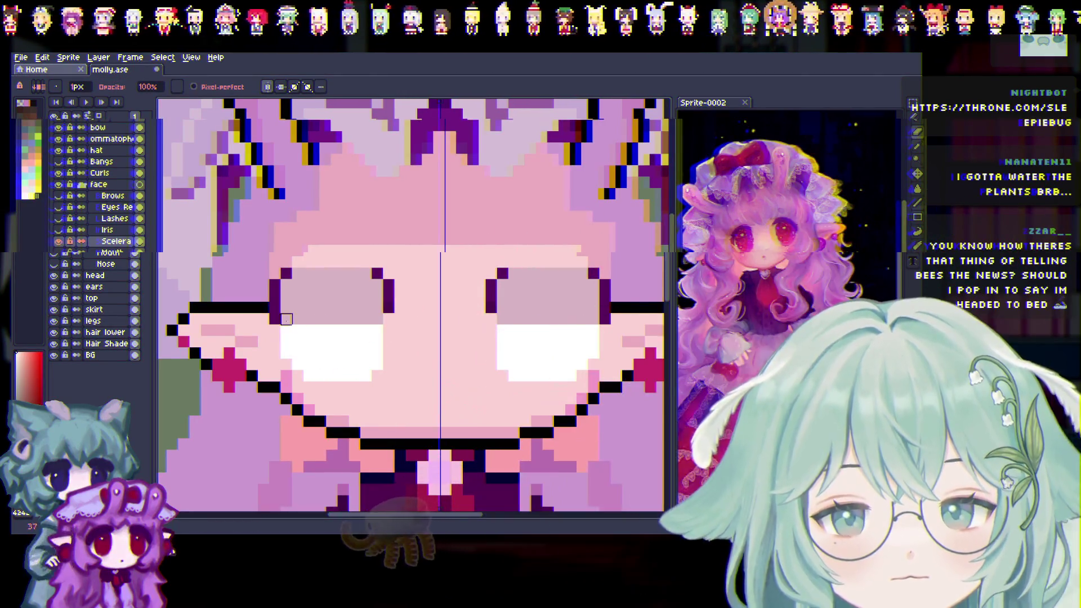
pyautogui.moveTo(275, 319); pyautogui.dragTo(275, 285)
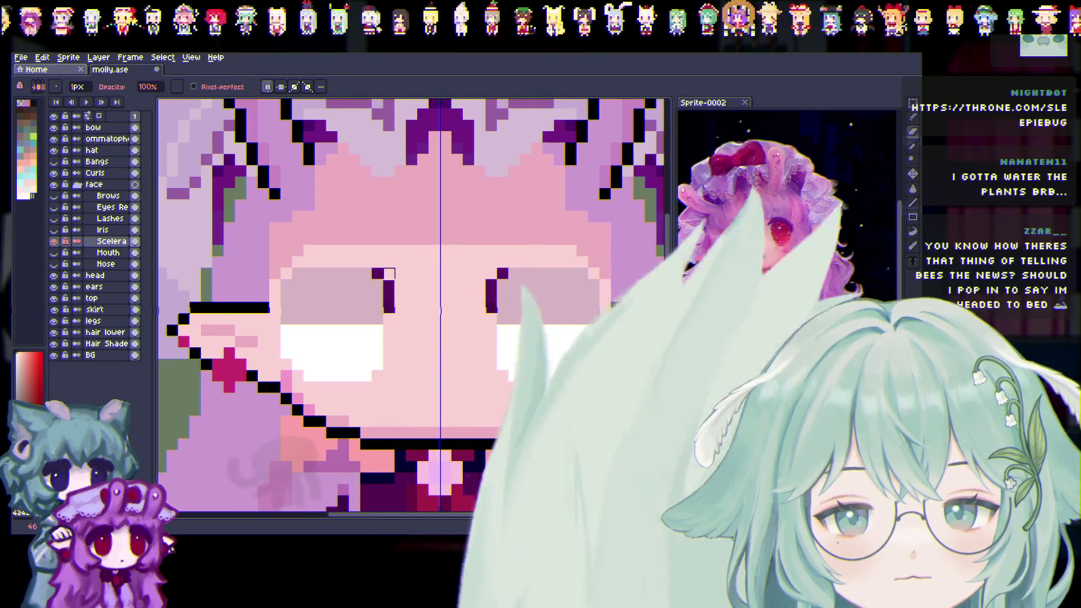
pyautogui.hotkey('ctrl', 's')
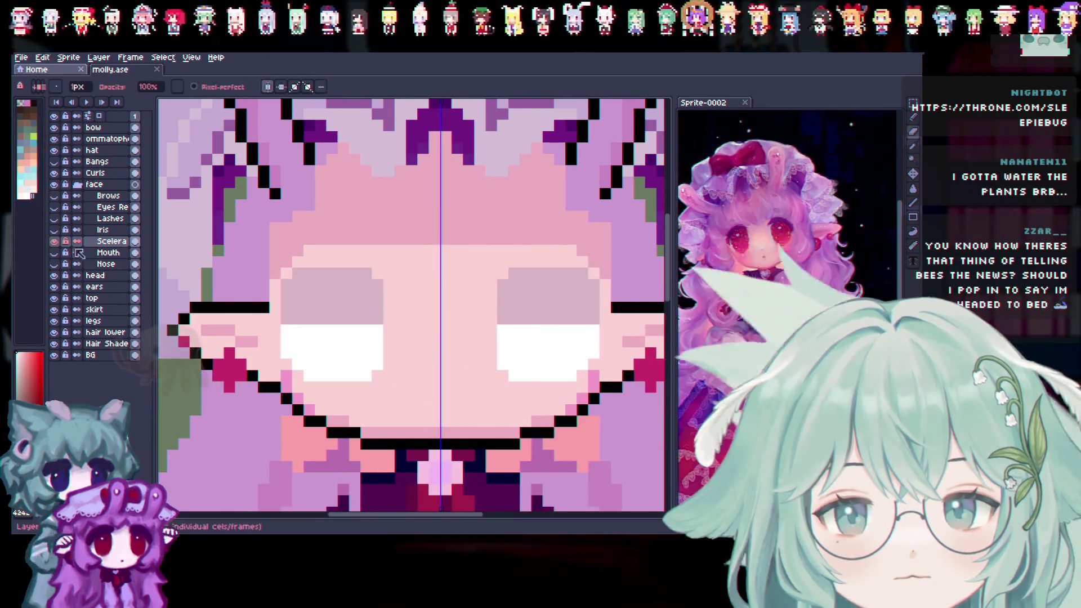
# Show the Iris layer and paint the top row of both eyes dark red
pyautogui.click(54, 229)
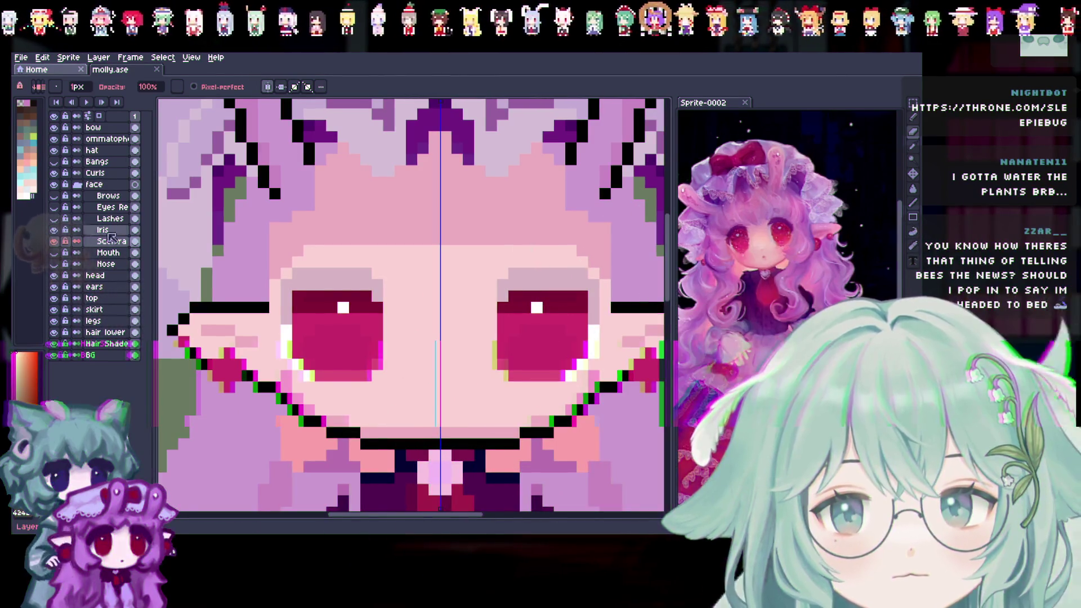
pyautogui.press('i')
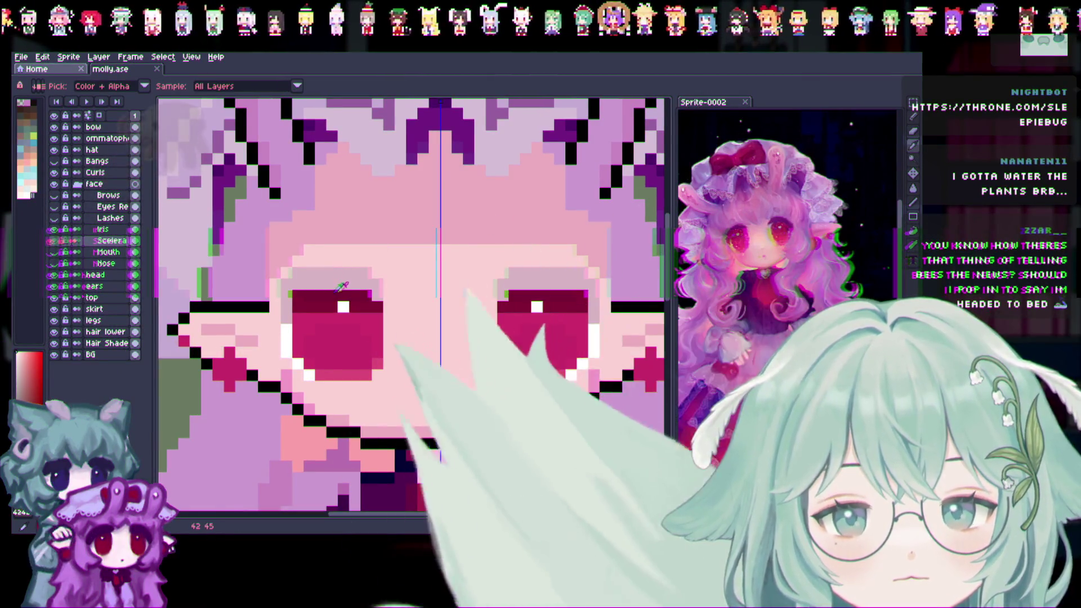
pyautogui.press('b')
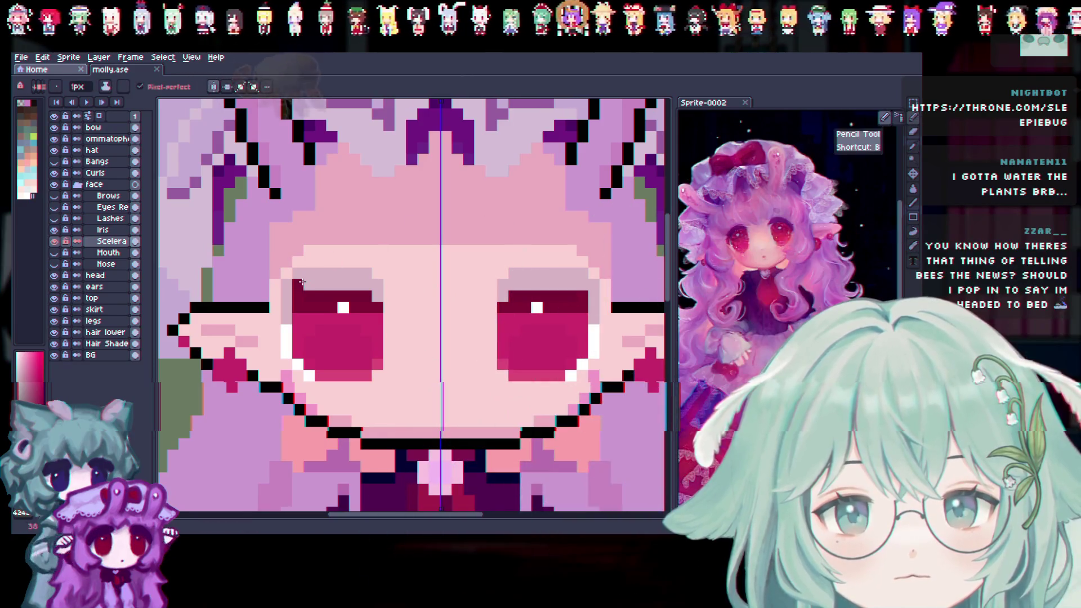
pyautogui.moveTo(304, 284); pyautogui.dragTo(374, 286)
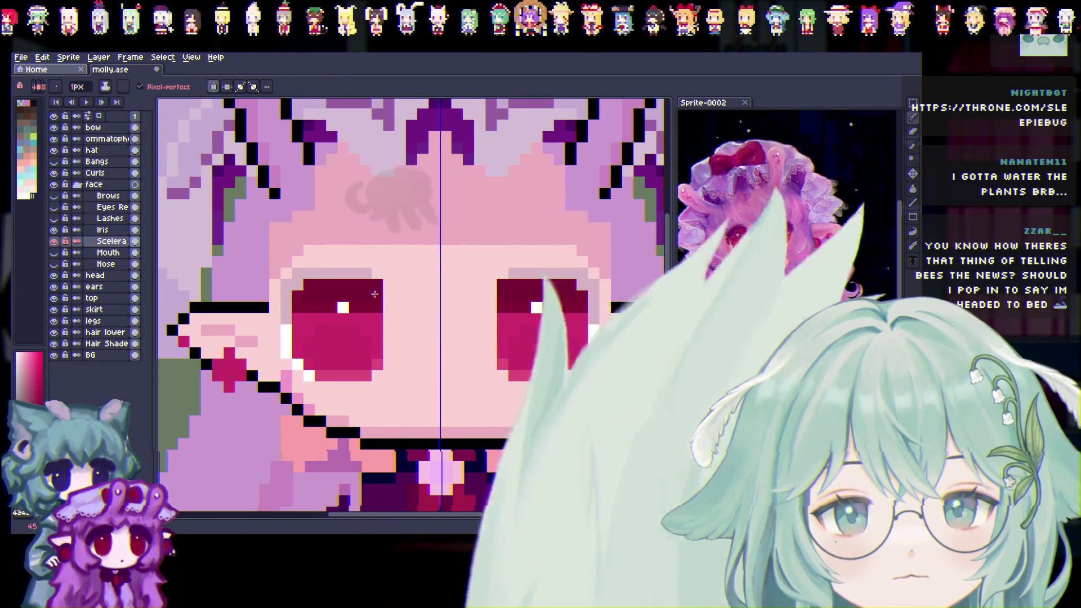
pyautogui.moveTo(310, 274); pyautogui.dragTo(364, 274)
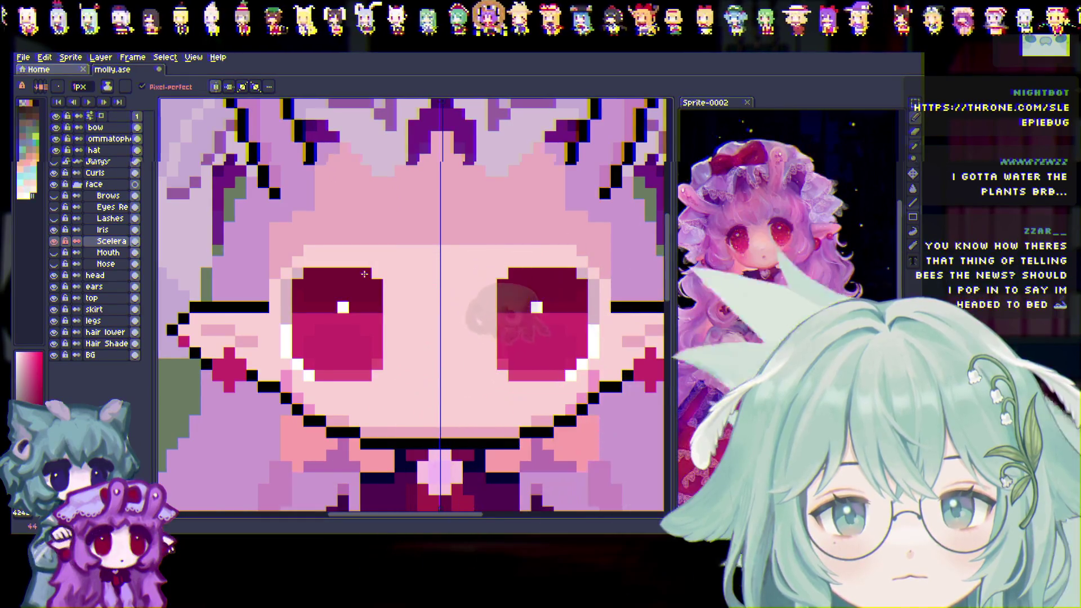
pyautogui.press('i')
pyautogui.press('b')
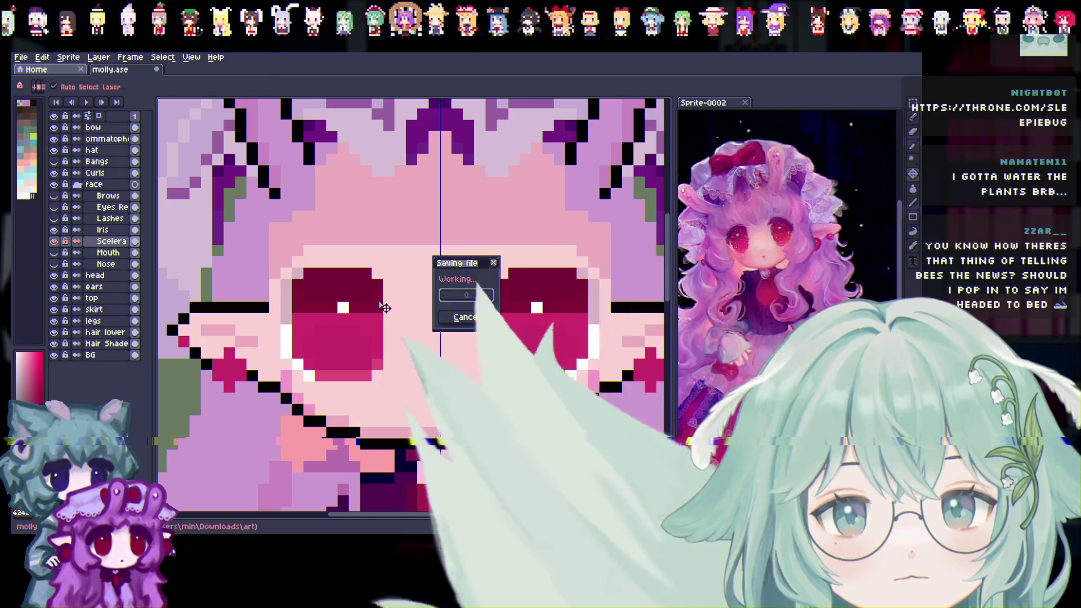
# Show Lashes, erase a lower iris pixel, add a dark-pink iris pixel, and hide Eyes Re
pyautogui.click(54, 219)
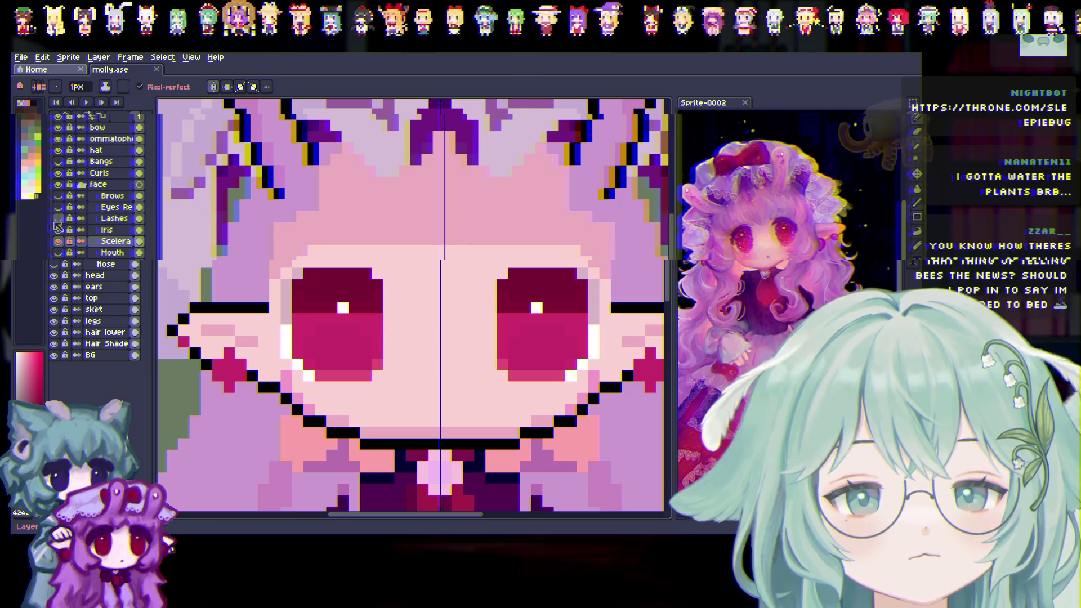
pyautogui.scroll(-1, 408, 335)
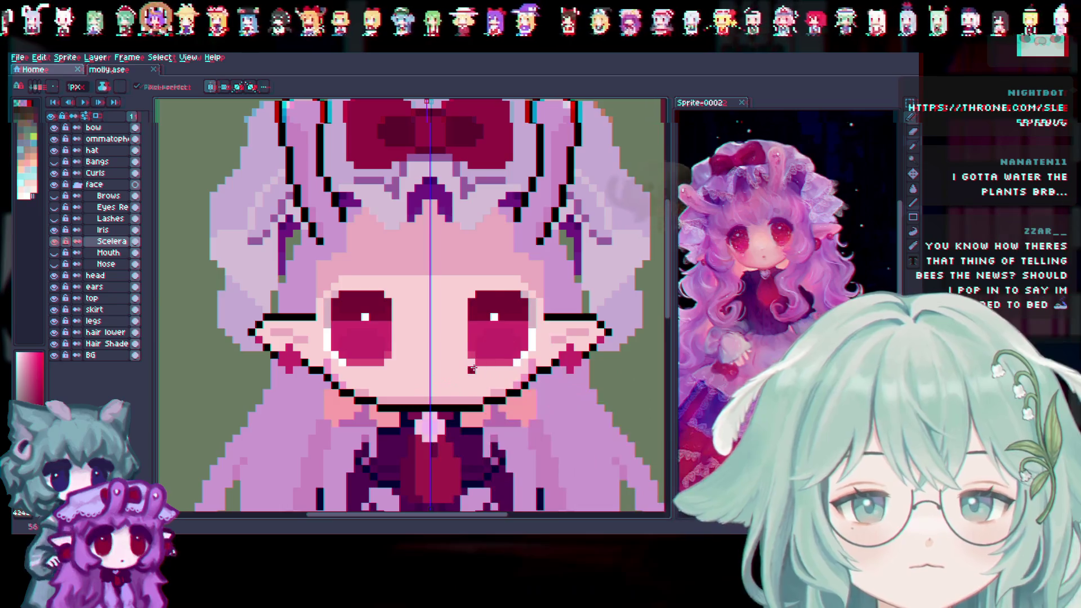
pyautogui.scroll(1, 472, 368)
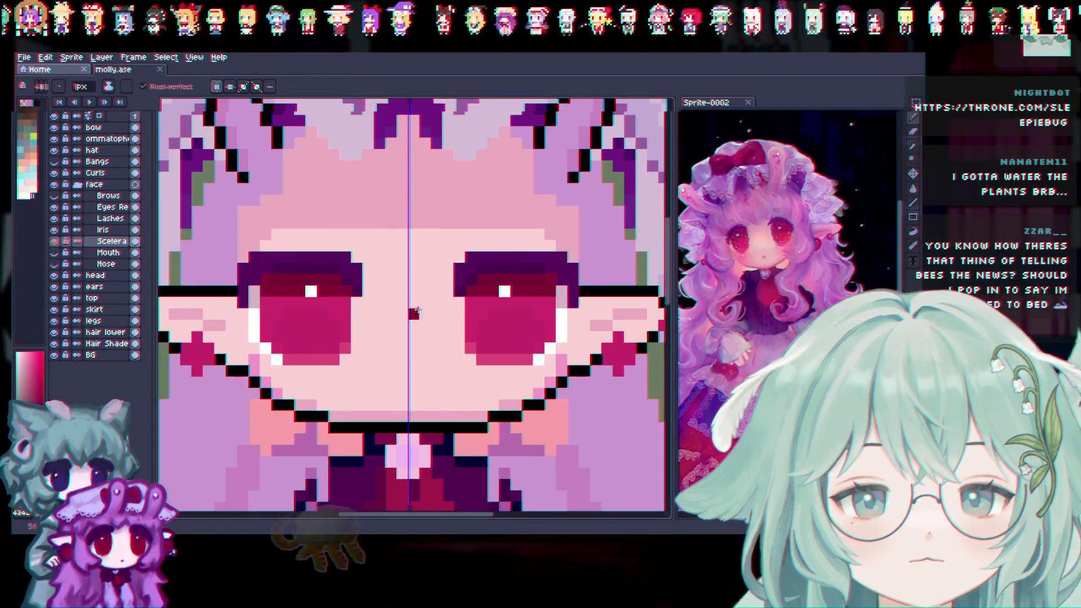
pyautogui.press('e')
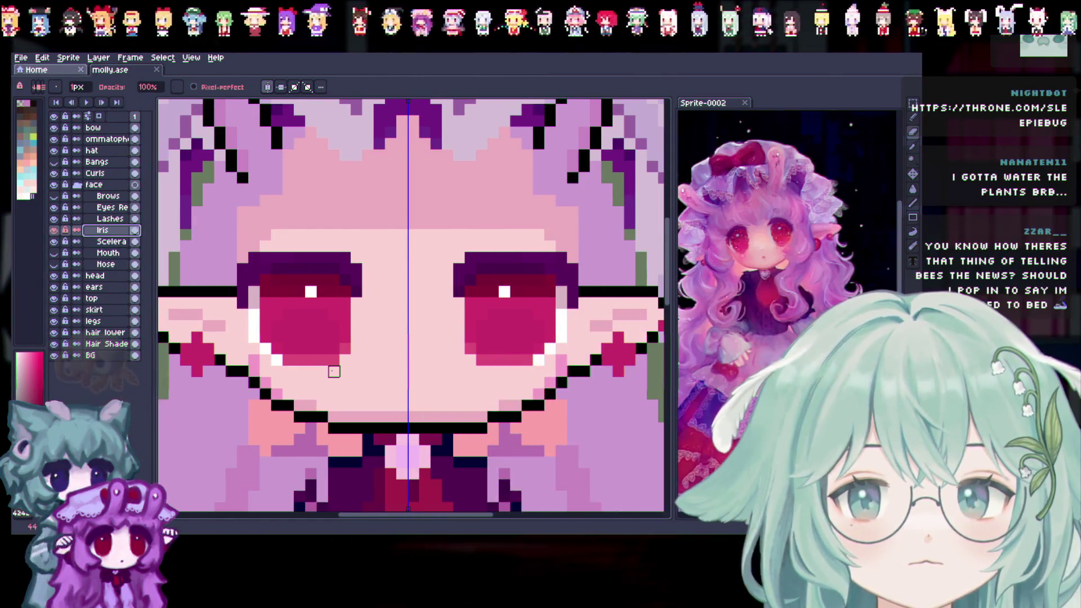
pyautogui.click(345, 349)
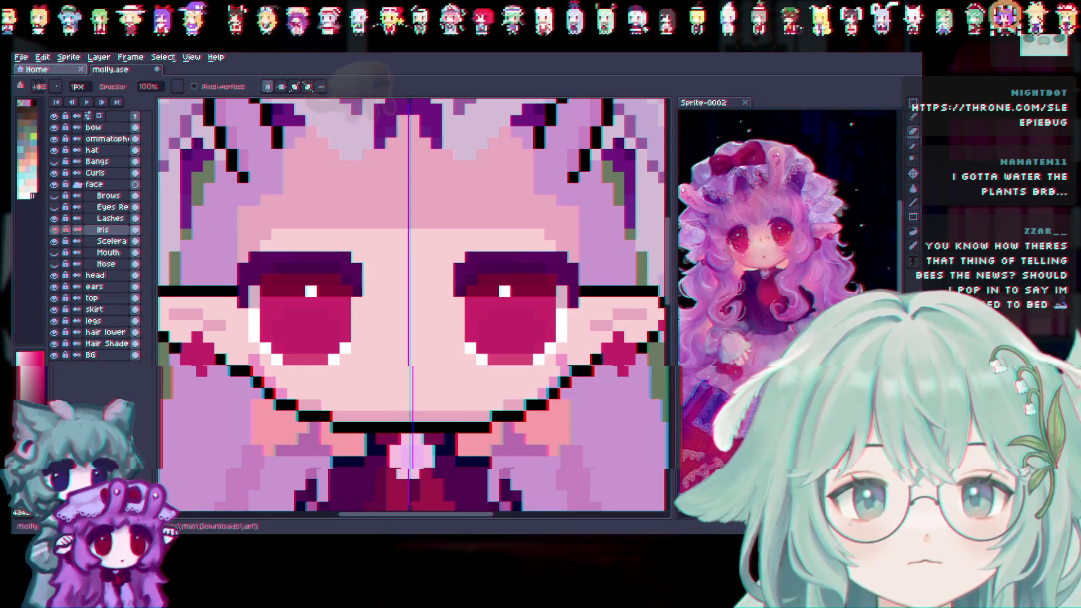
pyautogui.press('i')
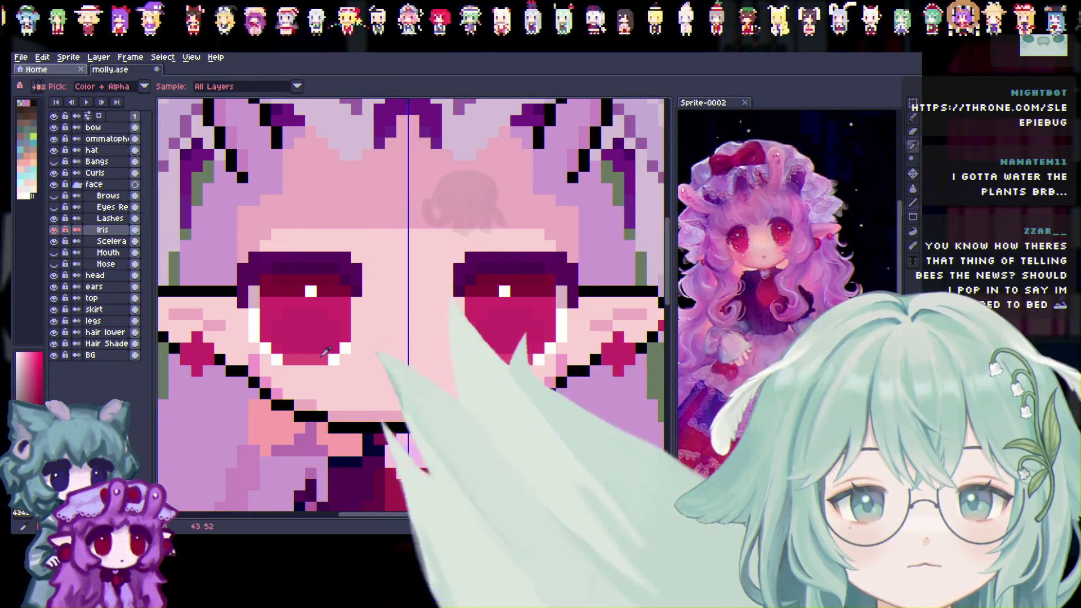
pyautogui.press('b')
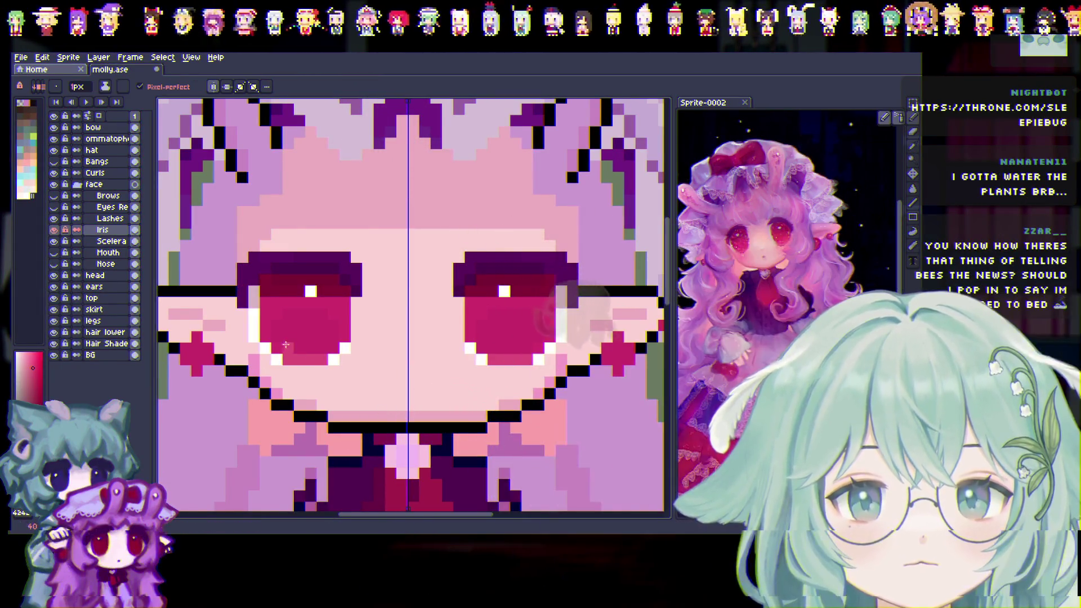
pyautogui.click(411, 394)
pyautogui.scroll(-3, 453, 415)
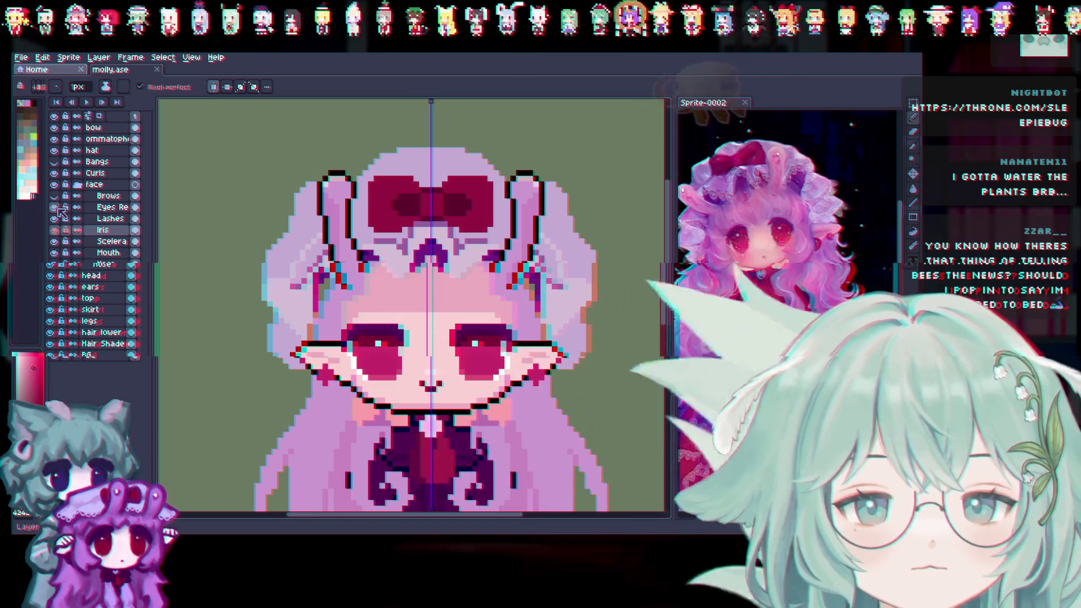
pyautogui.click(54, 207)
# Show the Bangs layer over the face and collapse the hidden face group
pyautogui.press('-')
pyautogui.press('-')
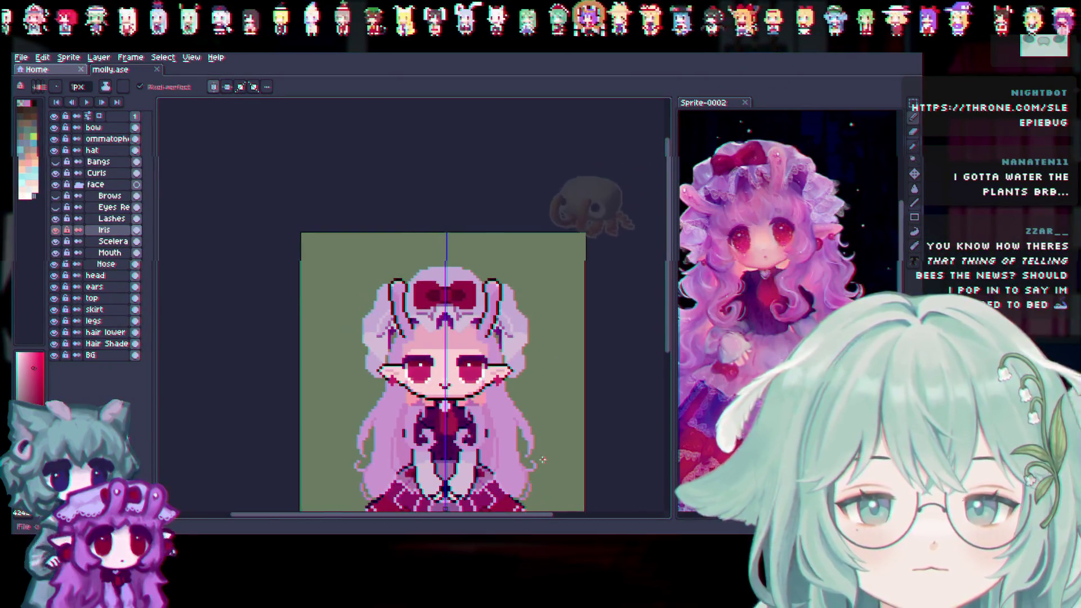
pyautogui.press('+')
pyautogui.click(54, 162)
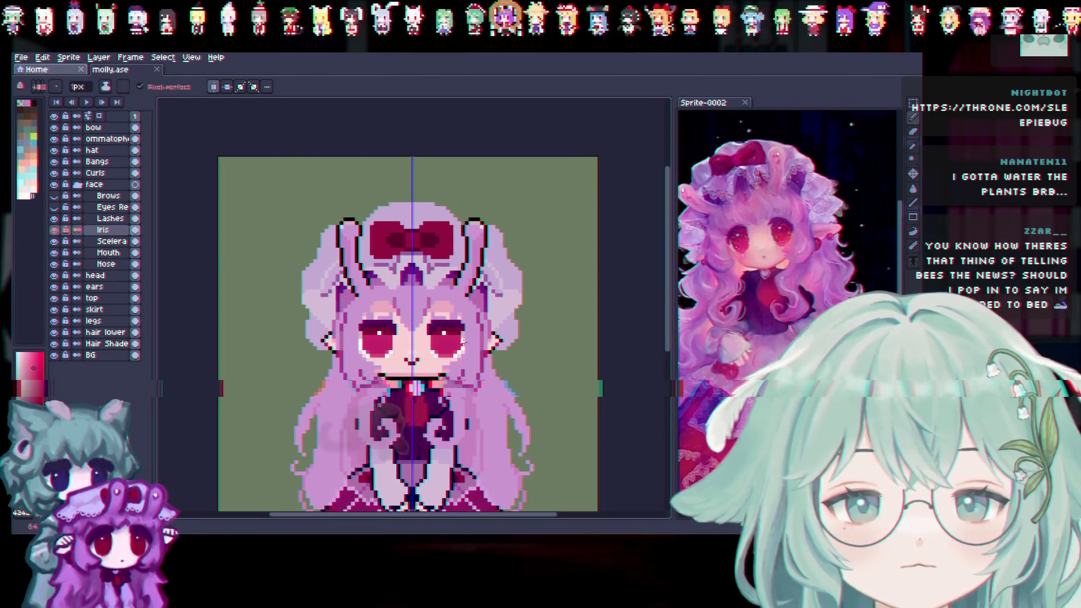
pyautogui.scroll(1, 453, 345)
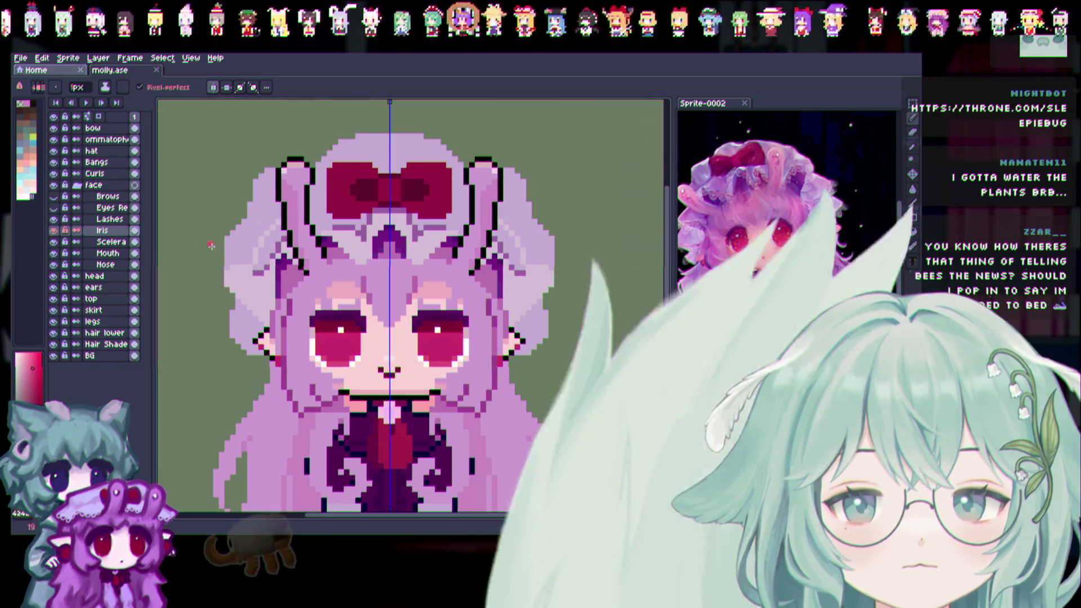
pyautogui.scroll(1, 462, 337)
pyautogui.click(83, 186)
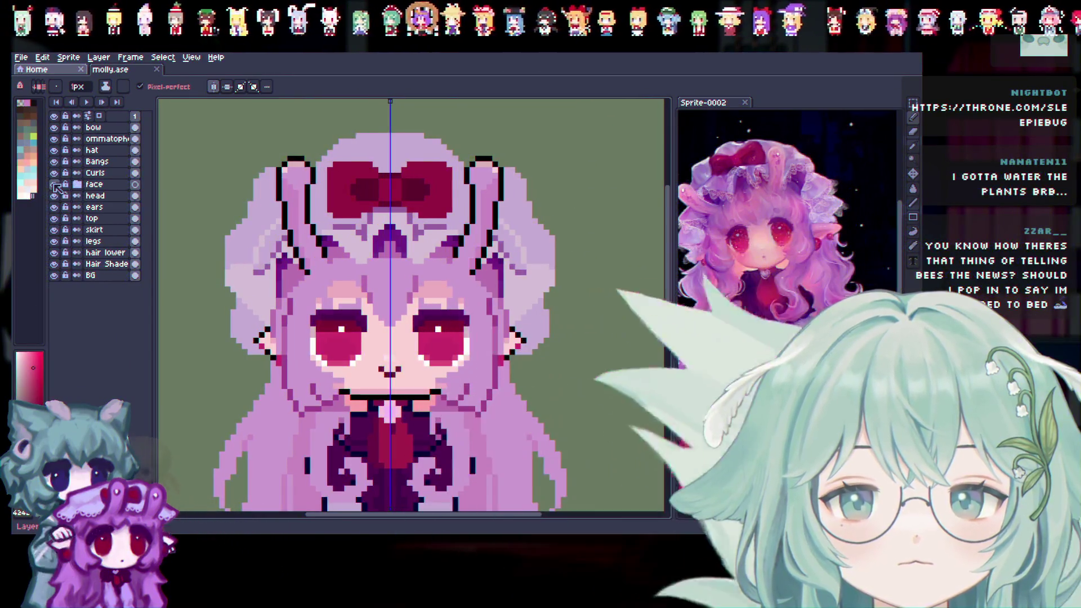
pyautogui.click(54, 185)
pyautogui.click(54, 186)
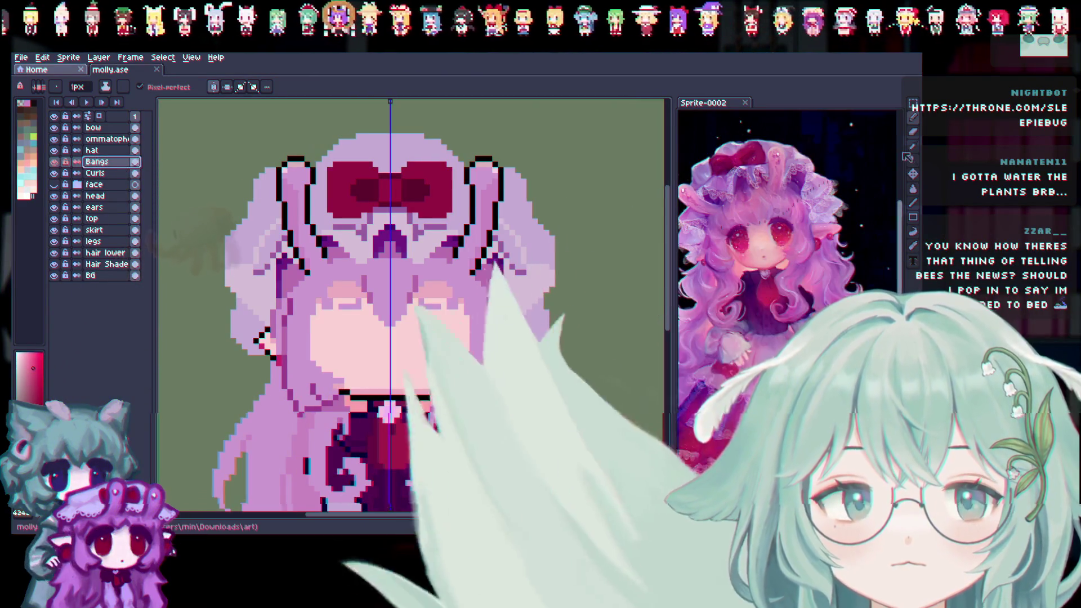
# Spray a few purple hair-coloured pixels onto the hair above the face
pyautogui.press('i')
pyautogui.click(462, 269)
pyautogui.click(913, 116)
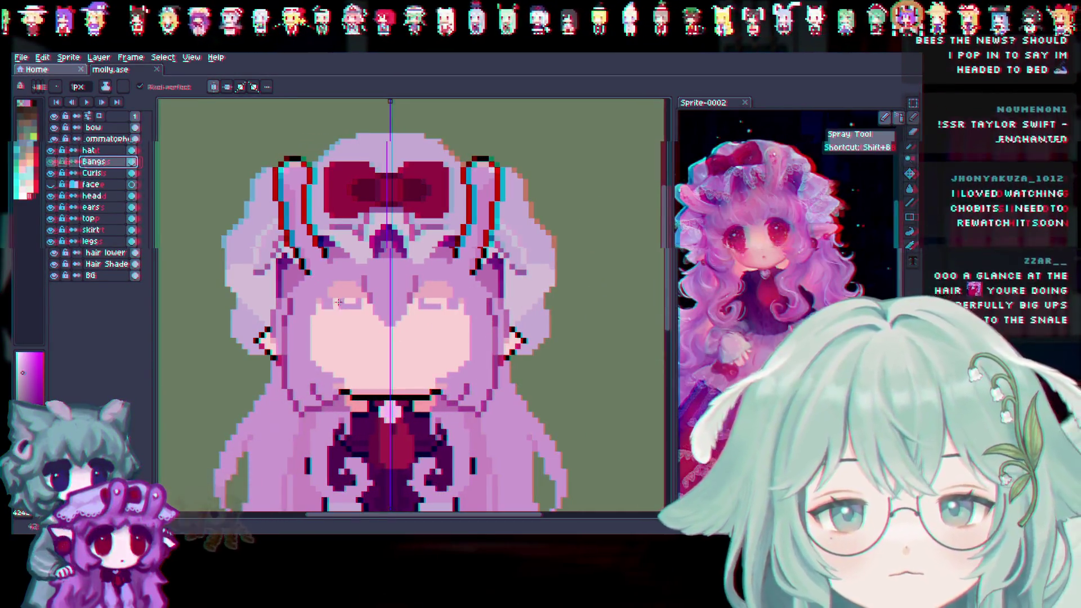
pyautogui.moveTo(332, 302); pyautogui.dragTo(341, 288)
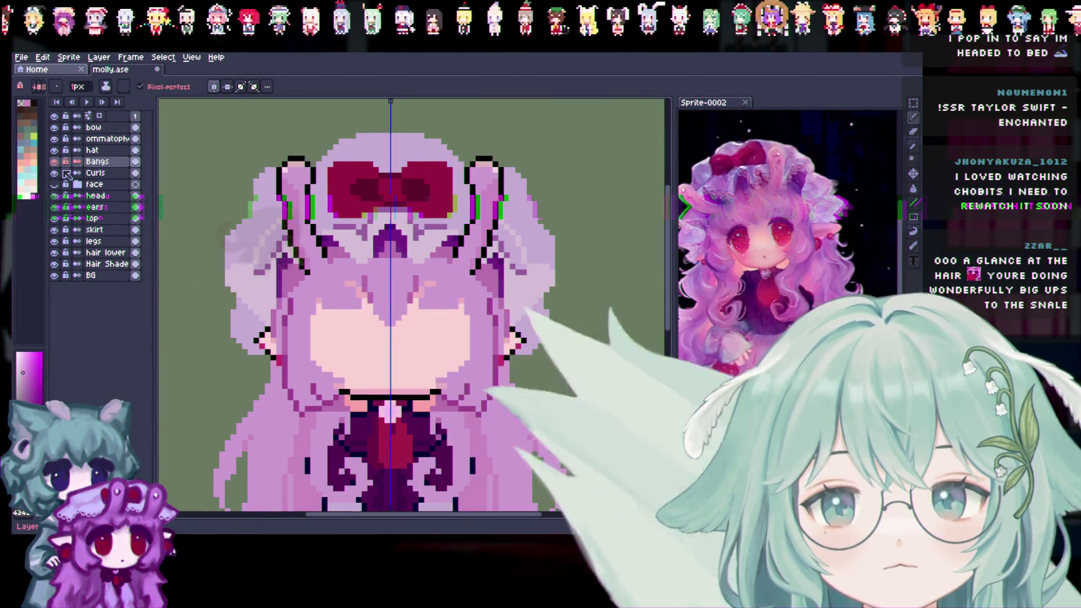
# Show and expand the face group, then select the Brows layer
pyautogui.click(54, 185)
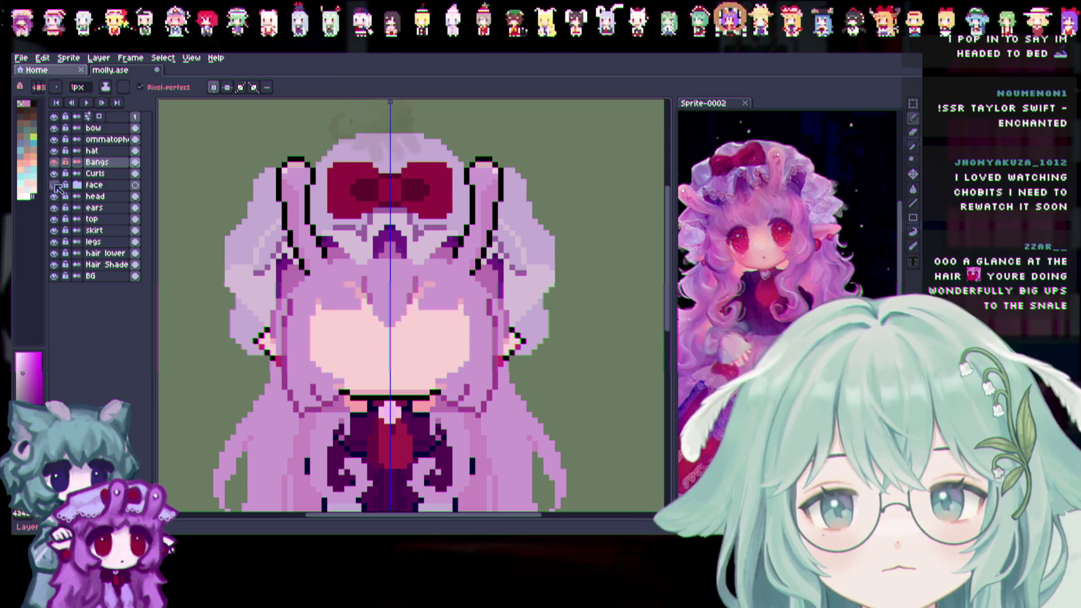
pyautogui.click(78, 185)
pyautogui.click(54, 185)
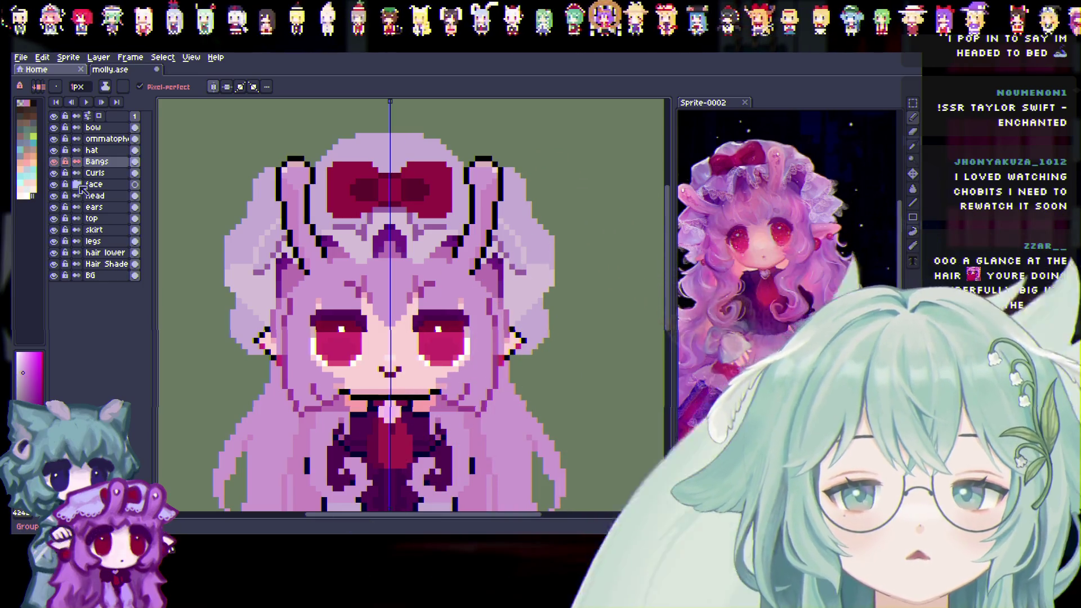
pyautogui.click(78, 185)
pyautogui.click(102, 196)
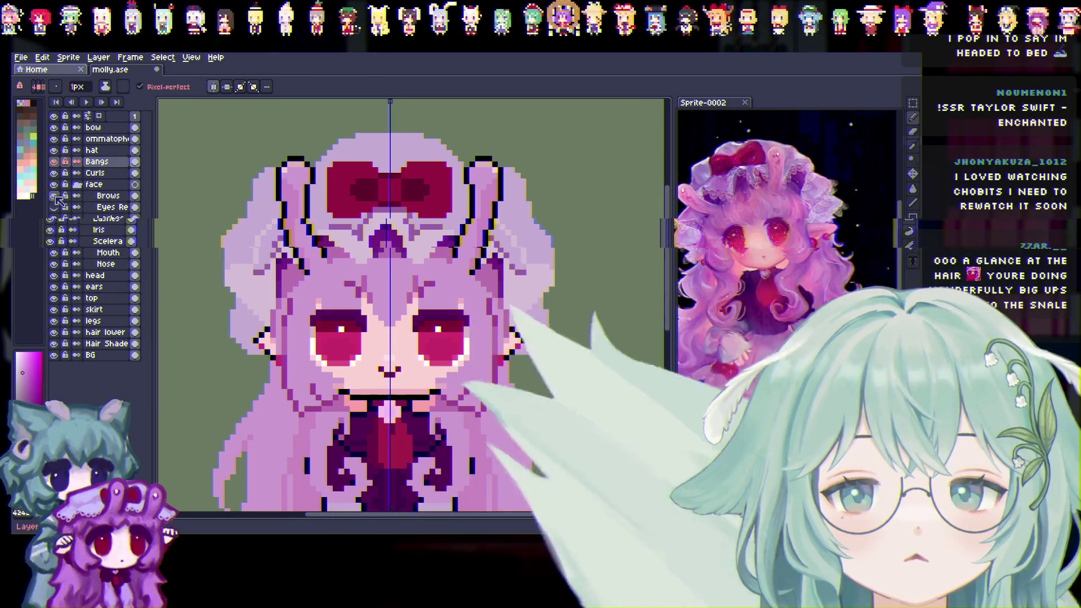
# Drag the Brows layer out of the face group to just above Bangs
pyautogui.moveTo(119, 162); pyautogui.dragTo(116, 162)
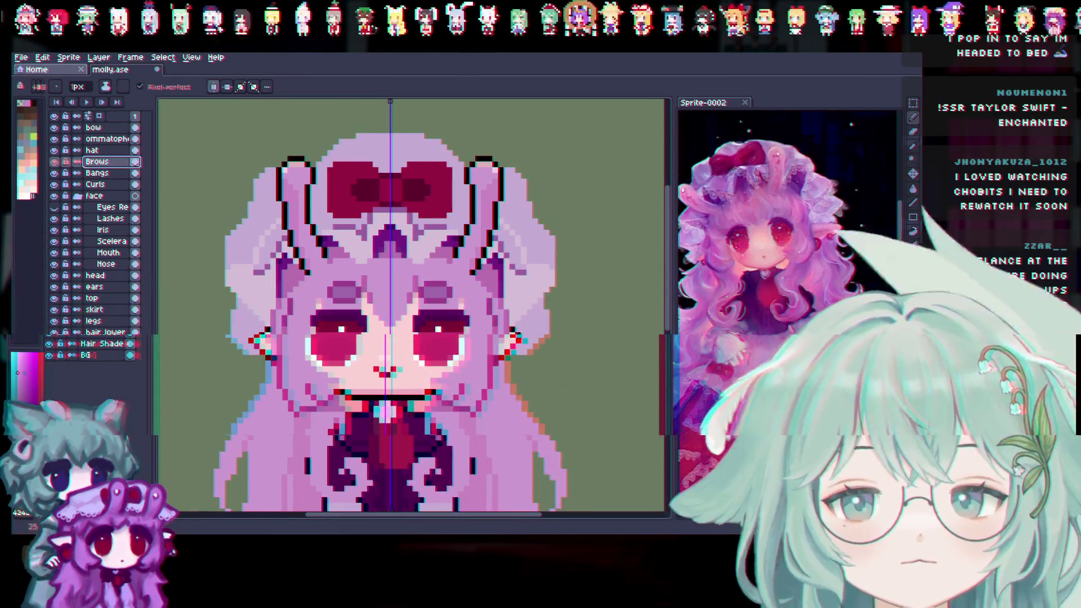
# Toggle the eyebrows off and on, select the Bangs layer, and save
pyautogui.click(53, 161)
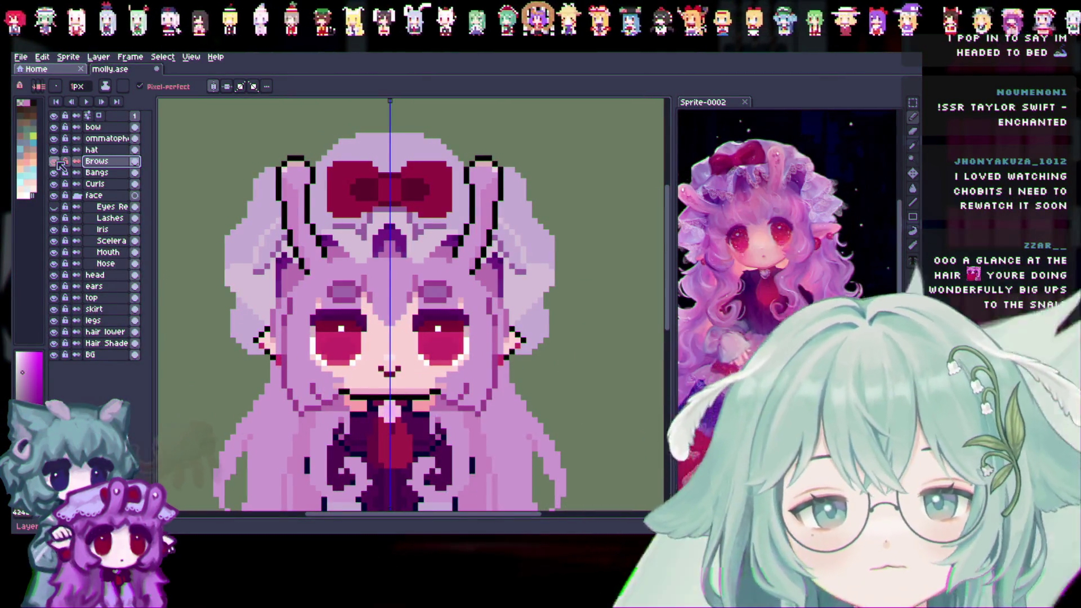
pyautogui.click(56, 173)
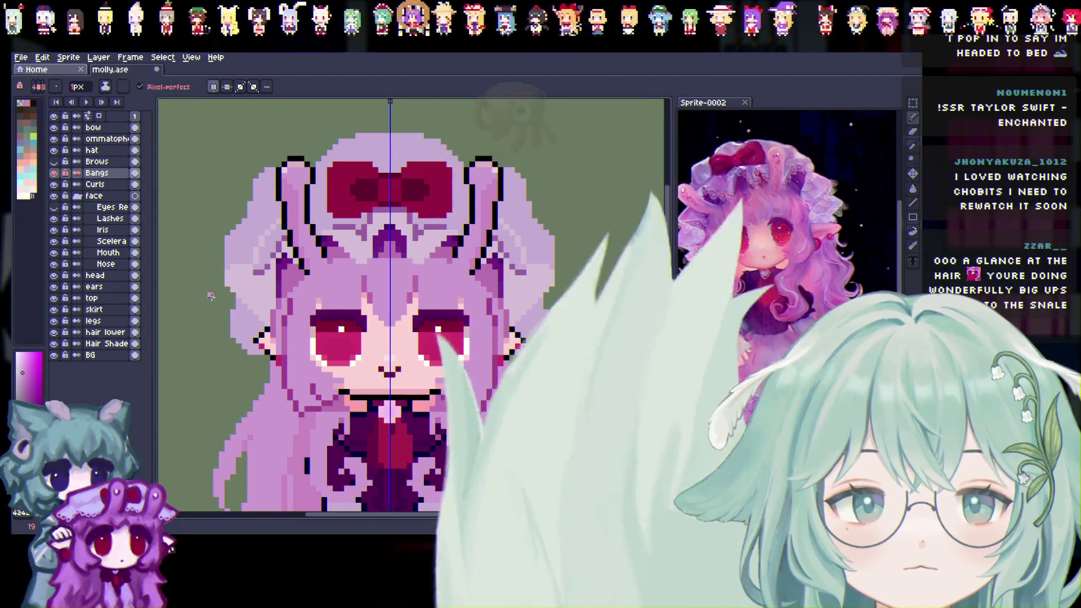
pyautogui.click(54, 162)
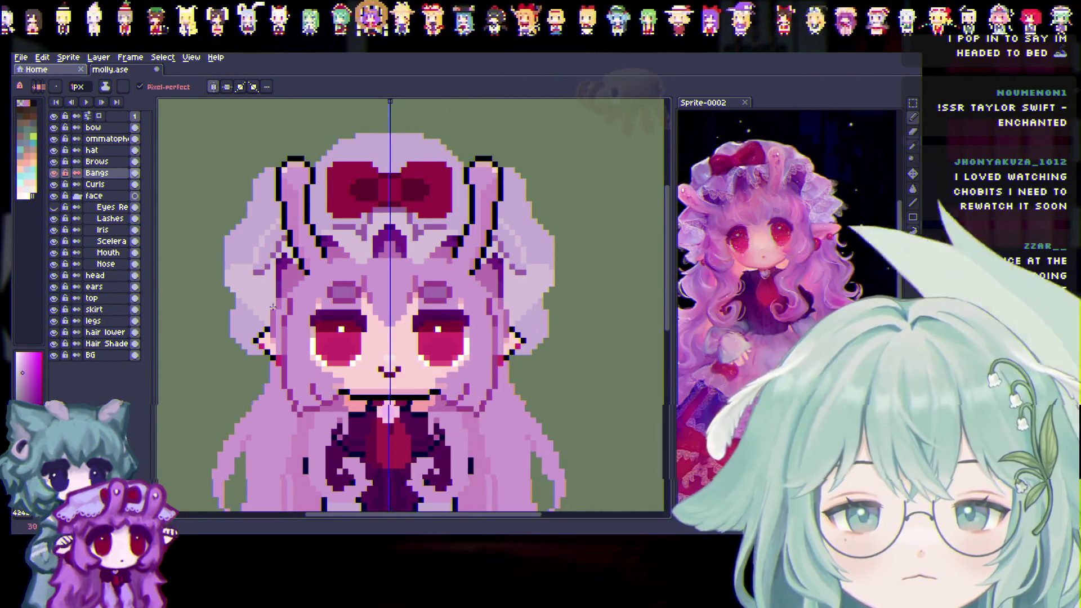
pyautogui.hotkey('ctrl', 's')
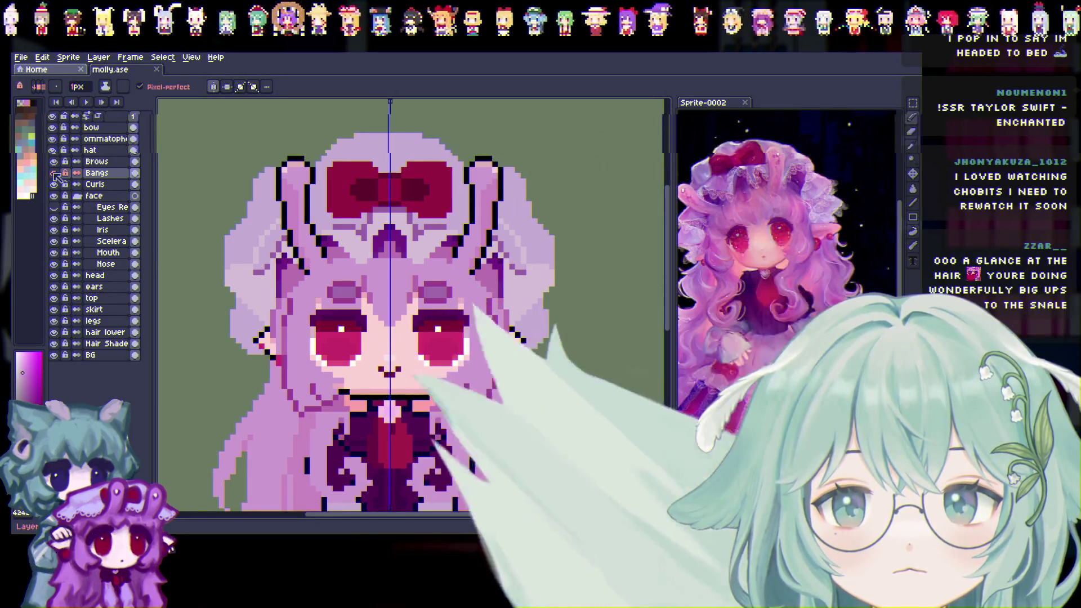
# Add small mirrored dark pixels beside both eyes, save molly.ase, and show the face again
pyautogui.click(77, 197)
pyautogui.click(55, 196)
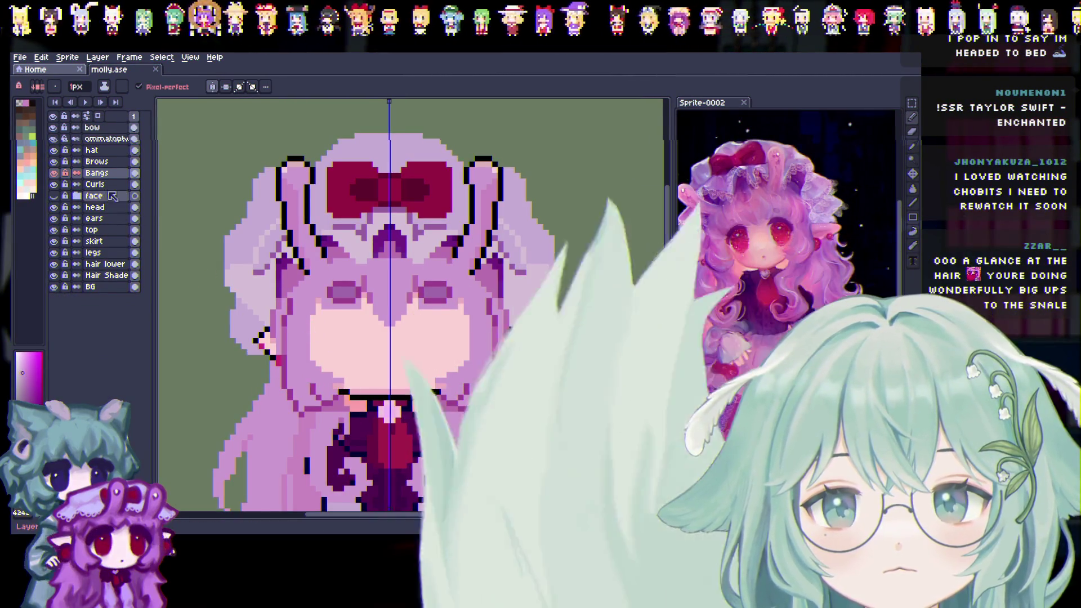
pyautogui.click(353, 313)
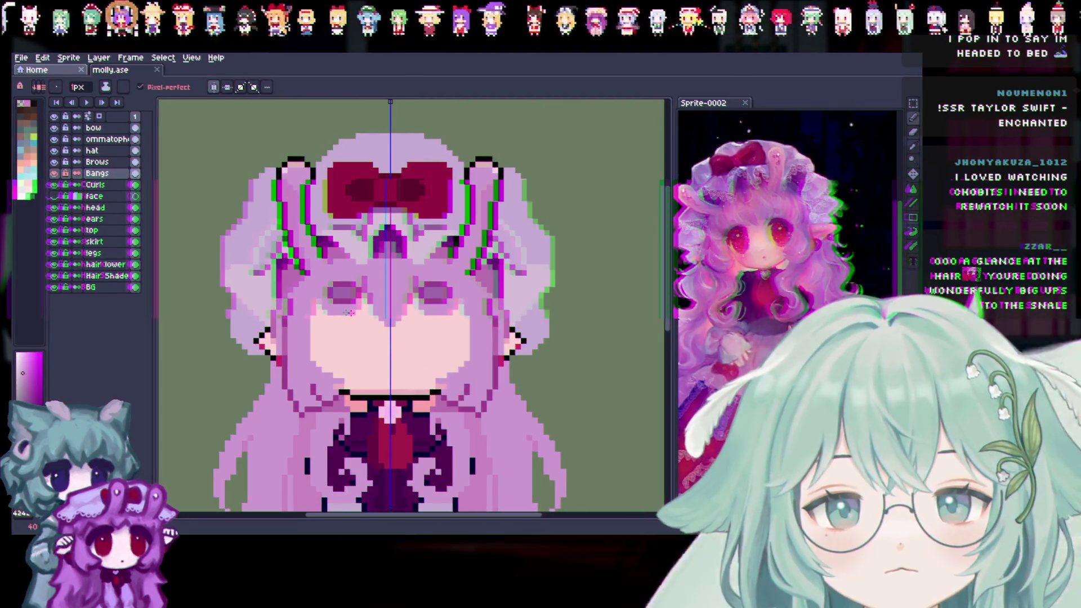
pyautogui.hotkey('ctrl', 's')
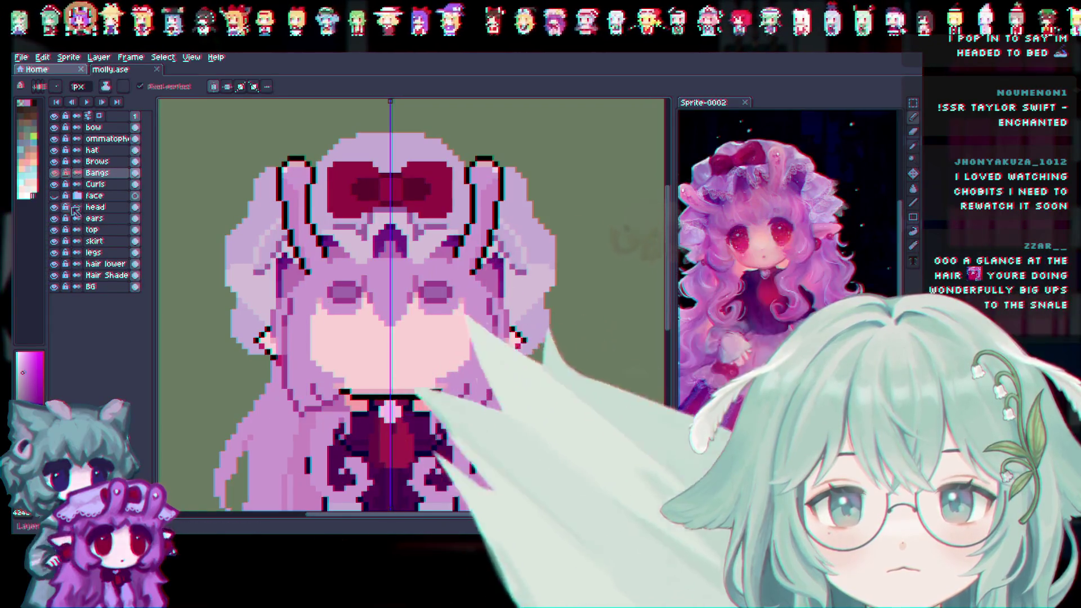
pyautogui.click(54, 162)
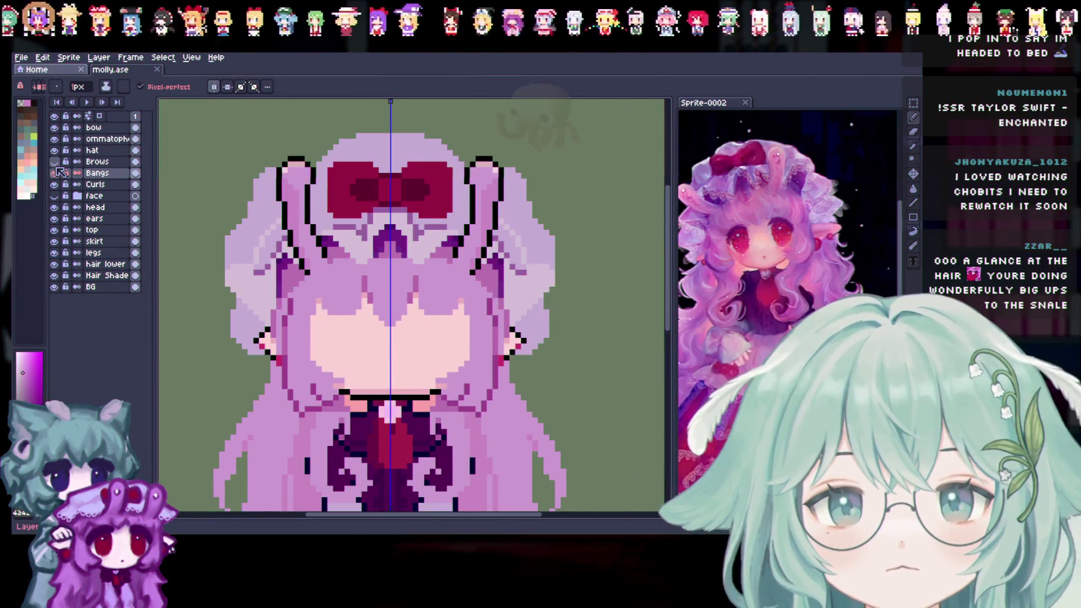
pyautogui.click(55, 163)
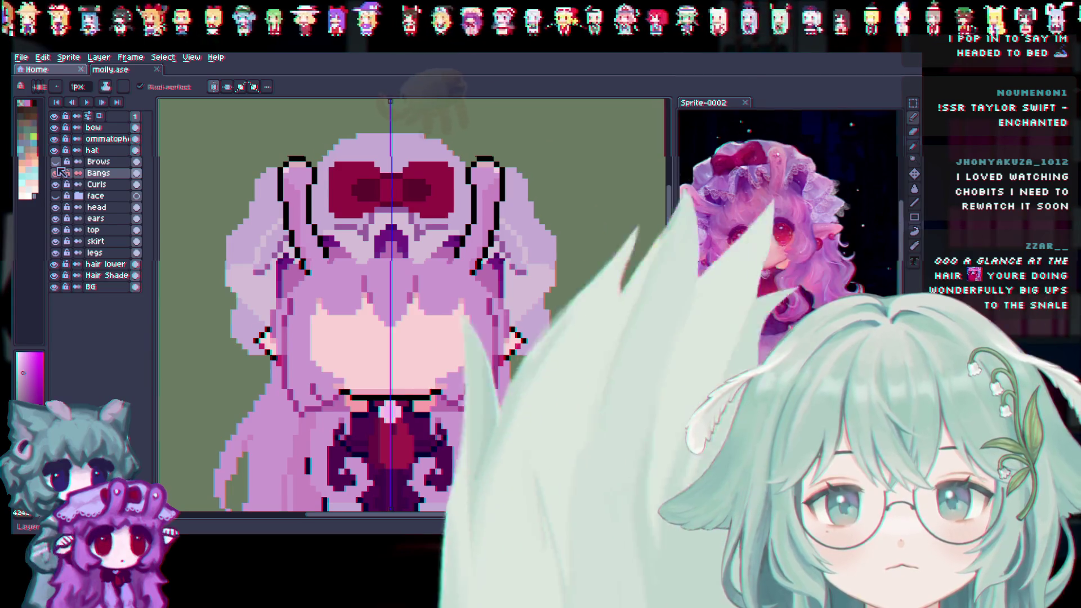
pyautogui.click(54, 196)
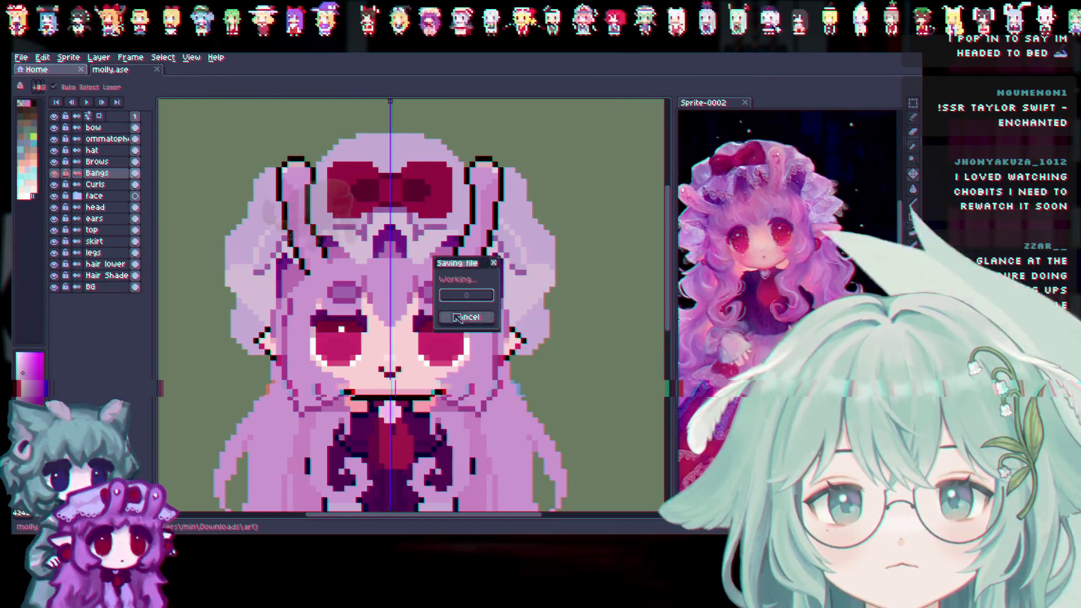
# Open molly.png through File > Open
pyautogui.scroll(-2, 497, 334)
pyautogui.scroll(2, 561, 385)
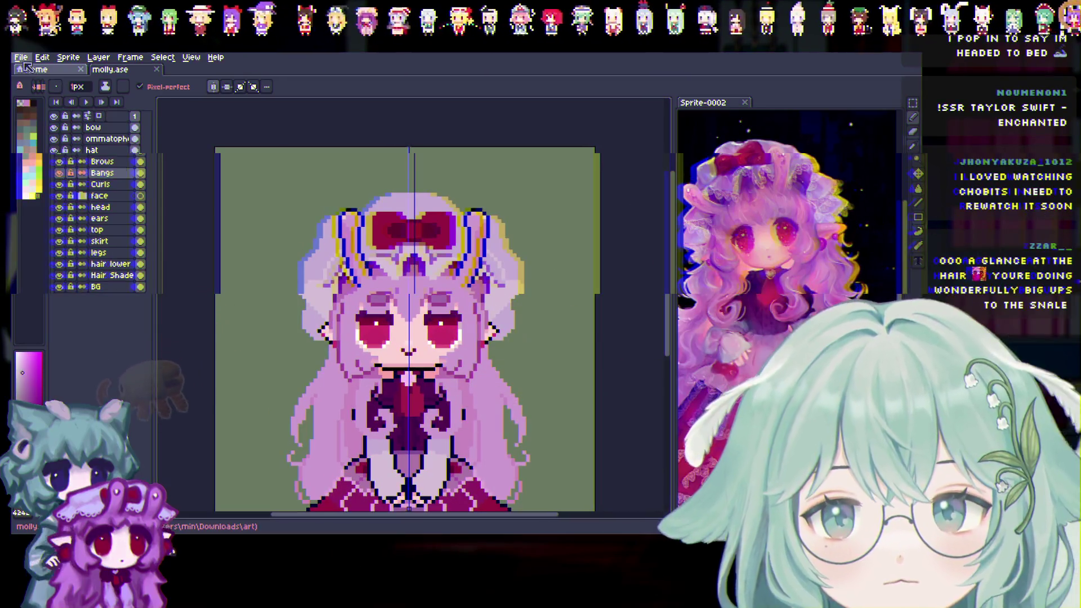
pyautogui.click(21, 57)
pyautogui.click(34, 82)
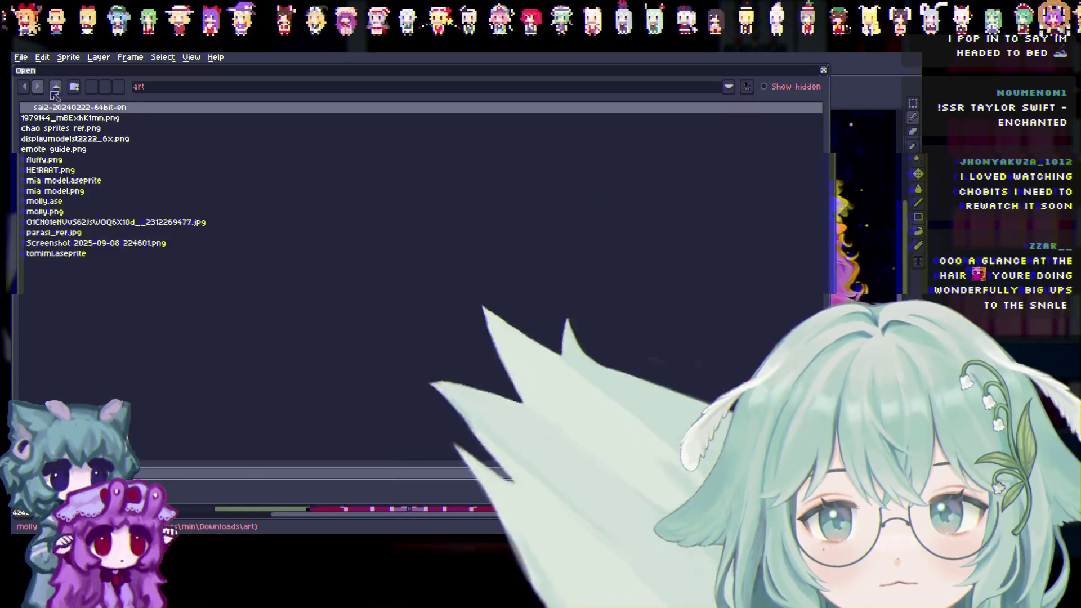
pyautogui.doubleClick(60, 215)
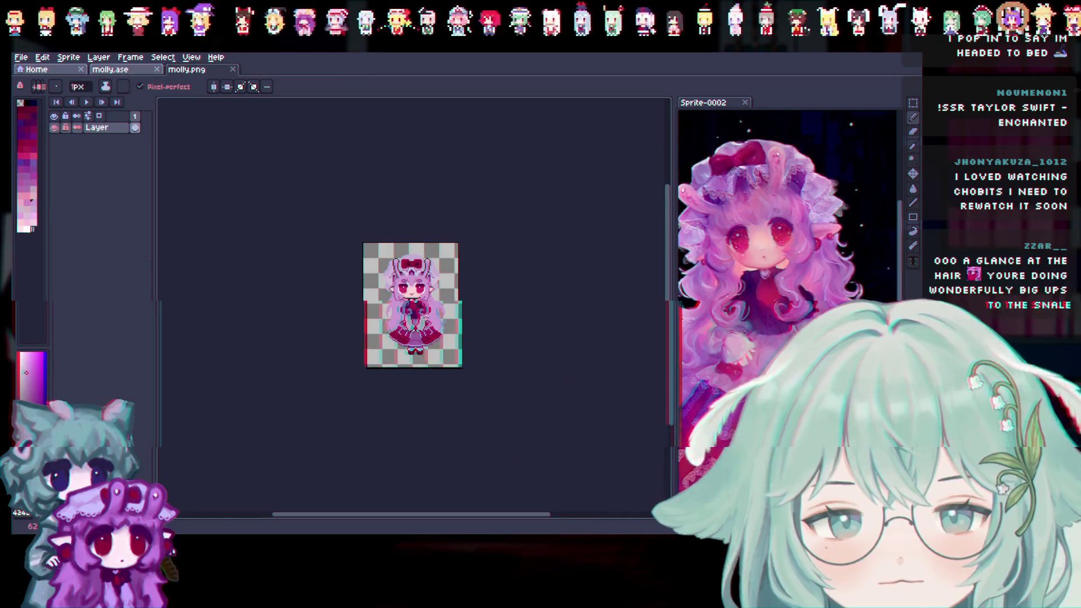
# Dock molly.png in the right pane and return to the molly.ase canvas
pyautogui.scroll(2, 388, 171)
pyautogui.moveTo(186, 69)
pyautogui.mouseDown()
pyautogui.moveTo(614, 278)
pyautogui.moveTo(792, 91)
pyautogui.moveTo(234, 76)
pyautogui.mouseUp()
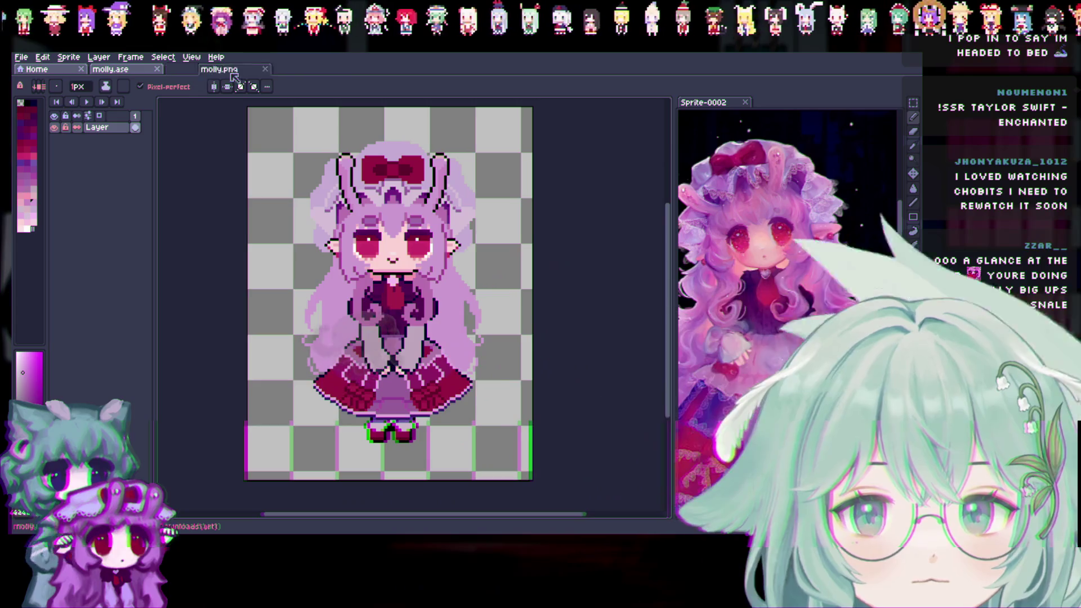
pyautogui.moveTo(817, 105); pyautogui.dragTo(811, 107)
pyautogui.scroll(2, 398, 304)
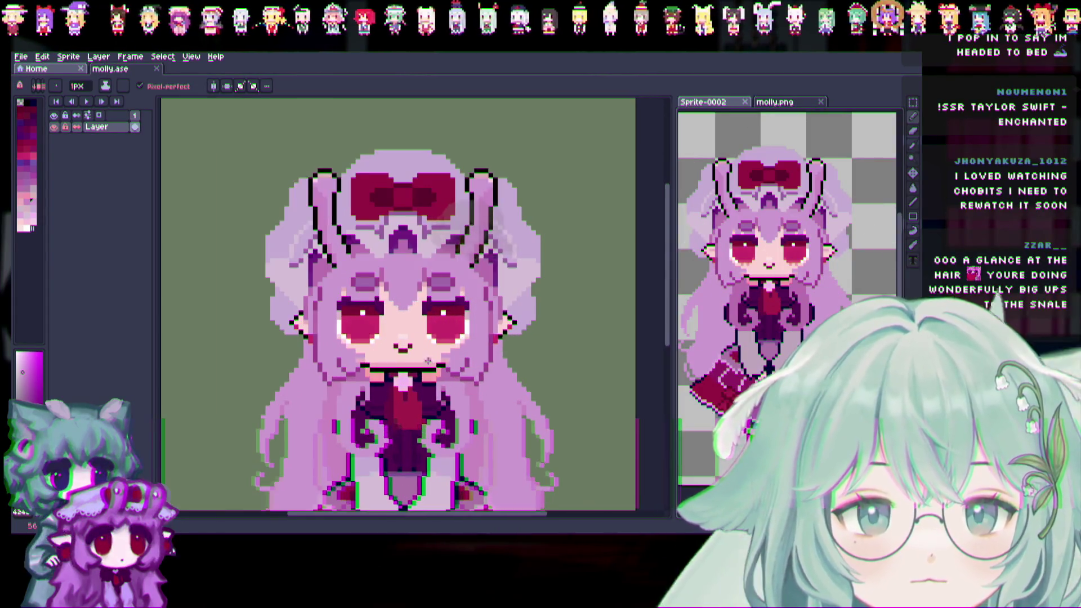
pyautogui.scroll(1, 415, 350)
pyautogui.click(912, 134)
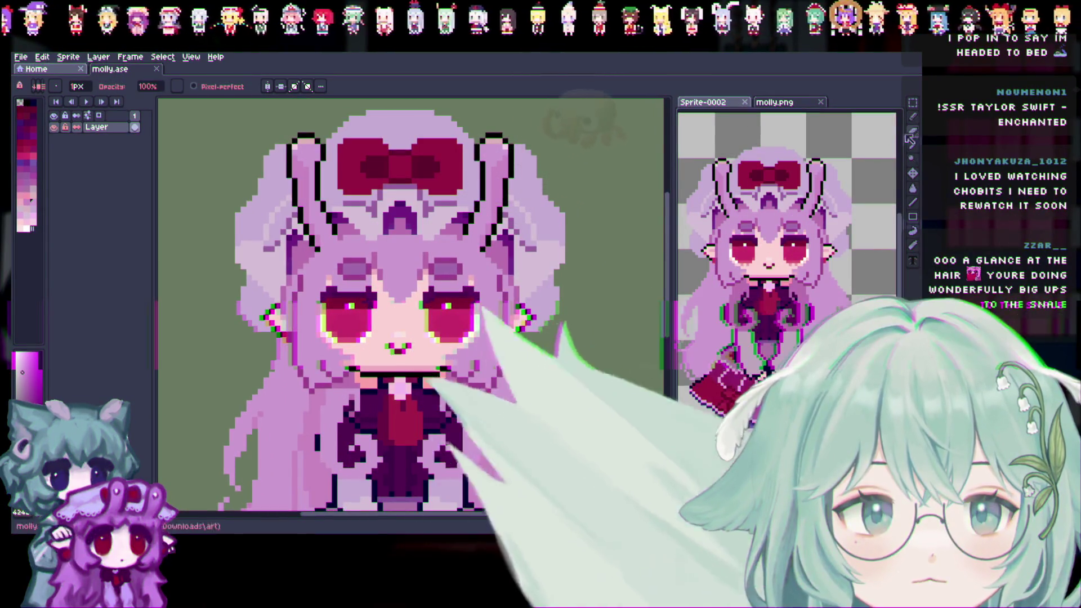
pyautogui.click(415, 295)
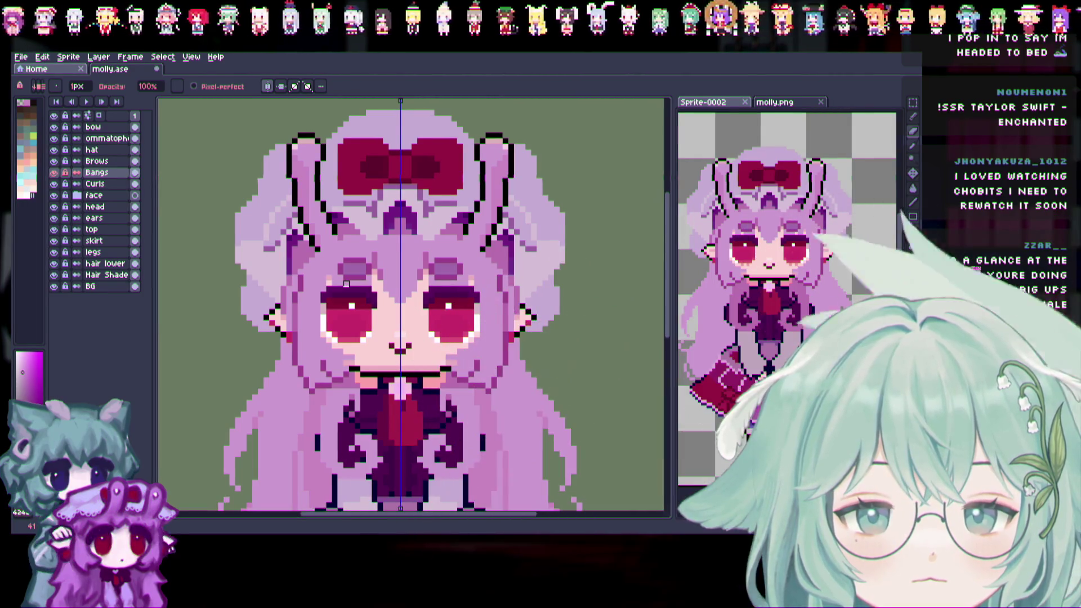
# Switch between the Move and Pencil tools and save molly.ase
pyautogui.press('v')
pyautogui.press('b')
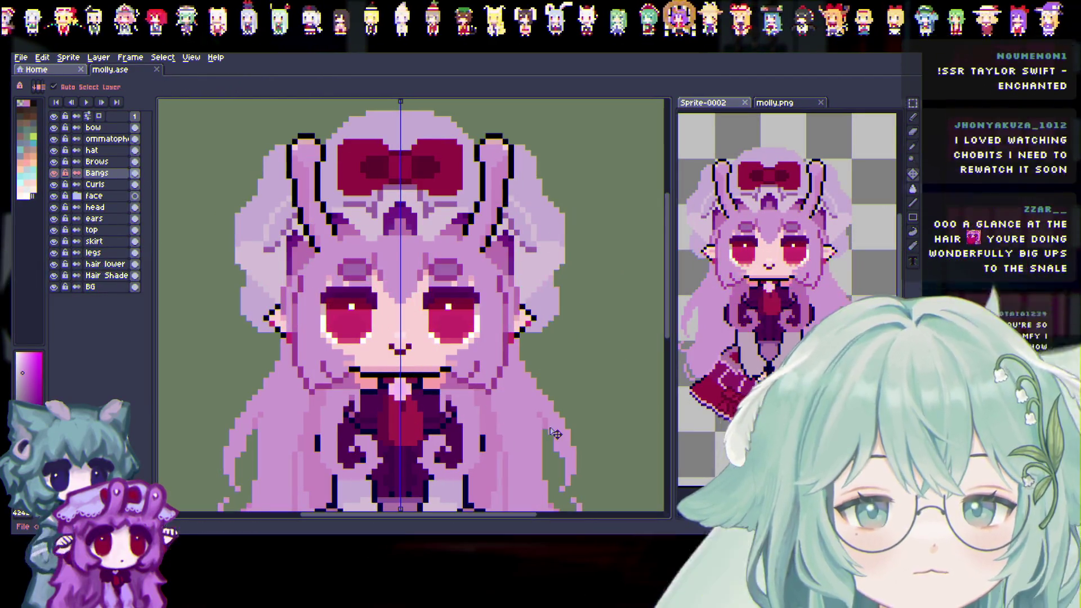
pyautogui.press('b')
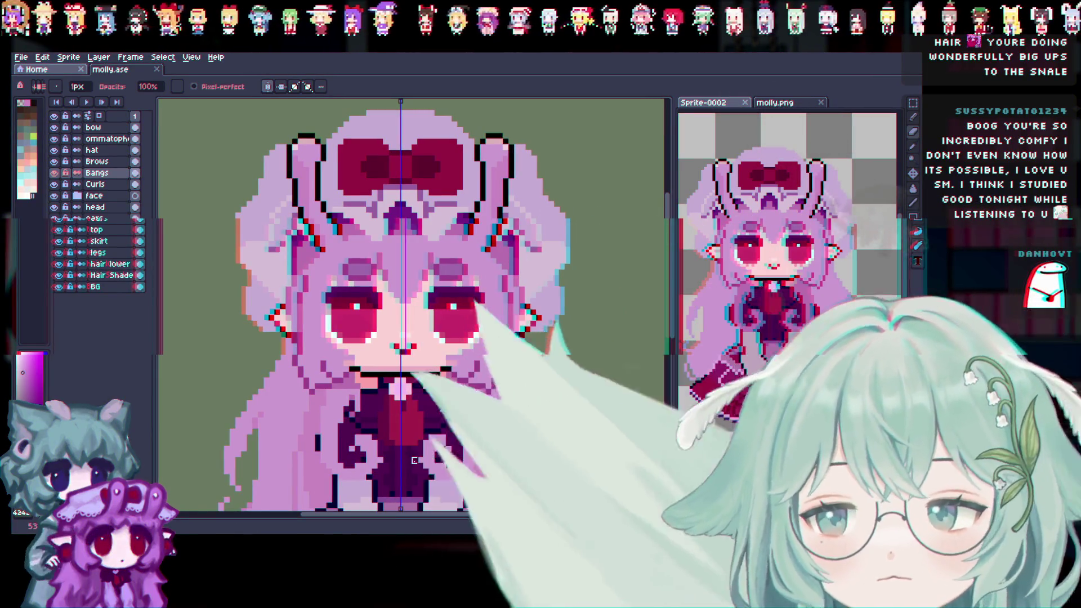
pyautogui.scroll(-1, 557, 409)
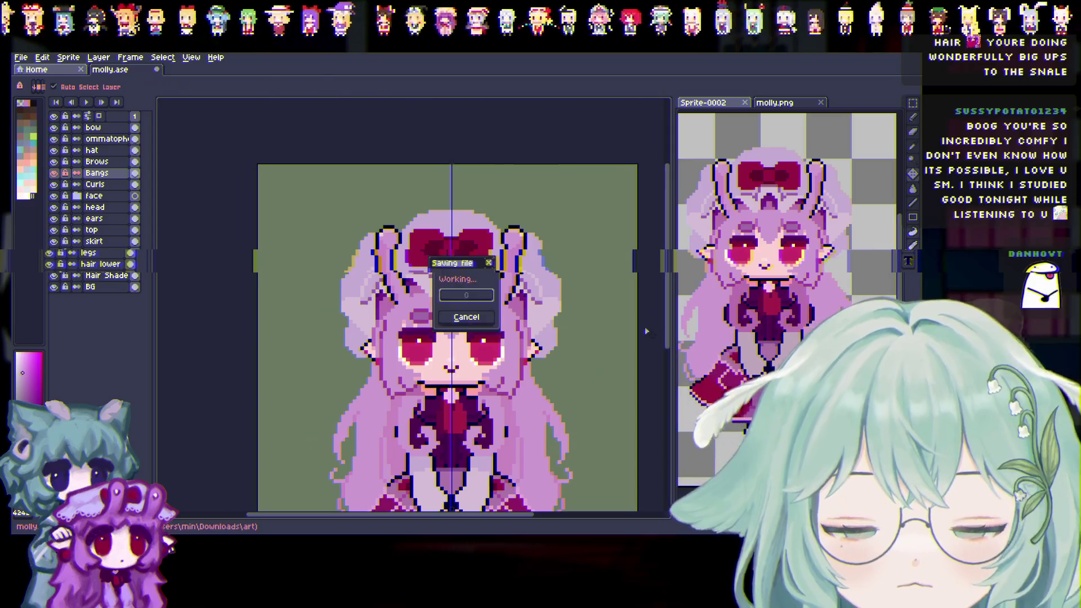
pyautogui.press('b')
# Reframe the canvas and expand the face group to reveal Lashes, Iris, Scelera, Mouth and Nose
pyautogui.scroll(-1, 487, 343)
pyautogui.scroll(2, 493, 344)
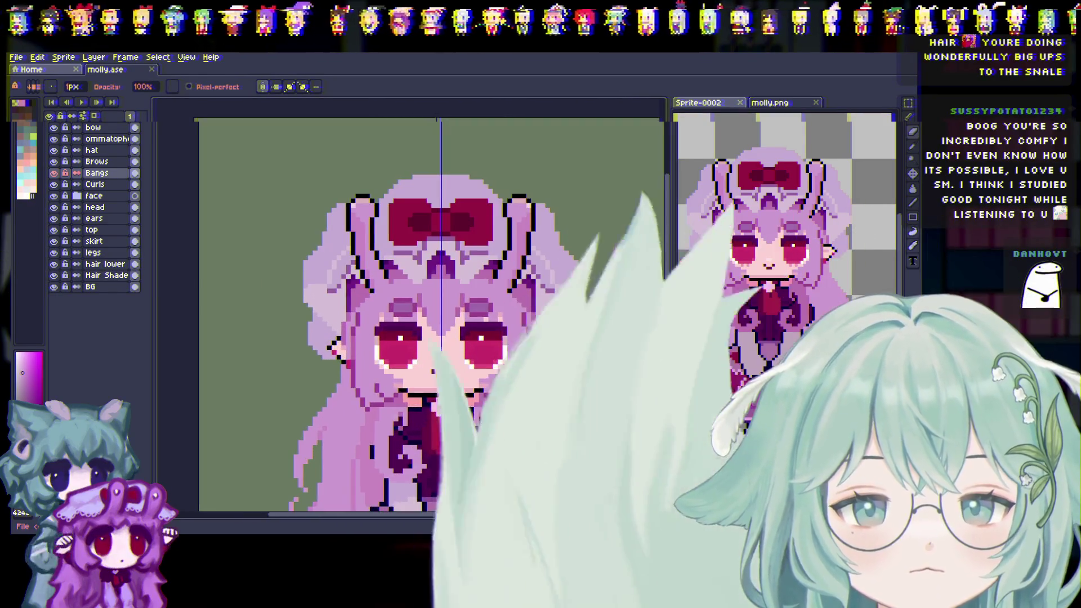
pyautogui.scroll(1, 631, 338)
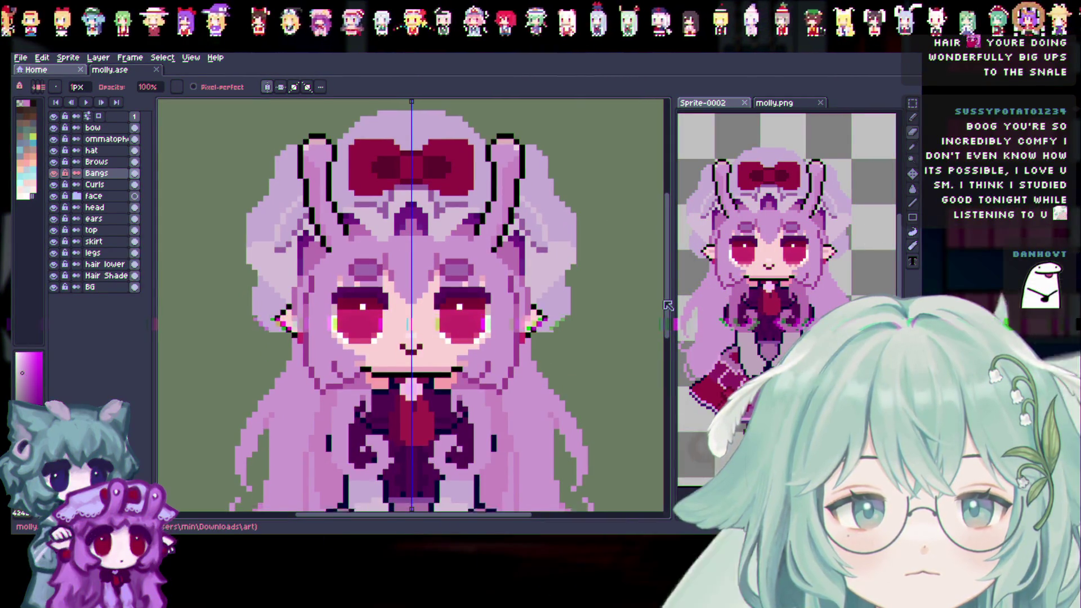
pyautogui.moveTo(659, 297); pyautogui.dragTo(654, 382)
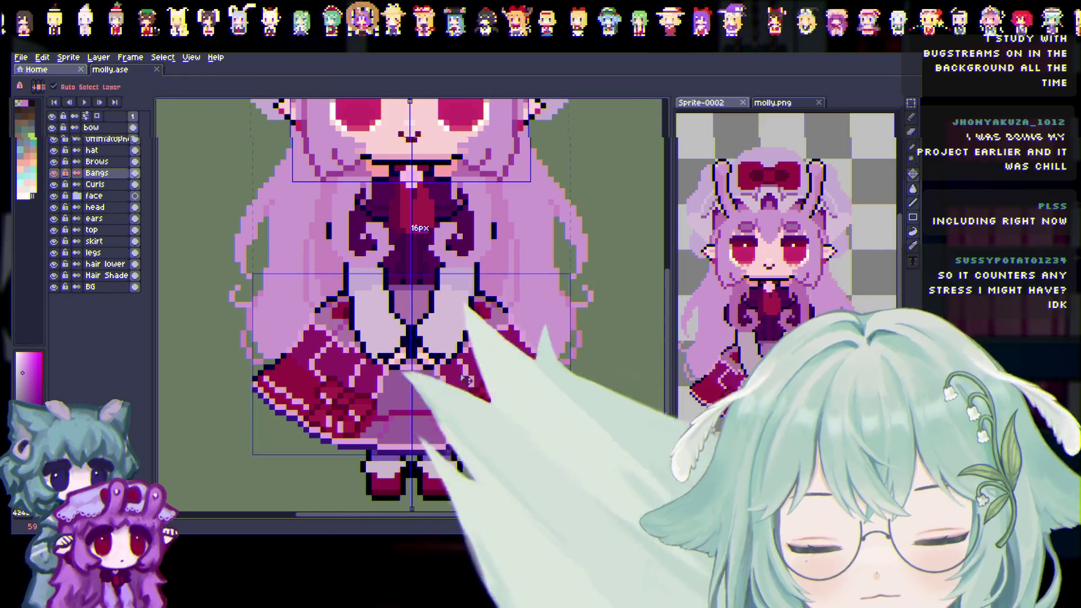
pyautogui.click(79, 195)
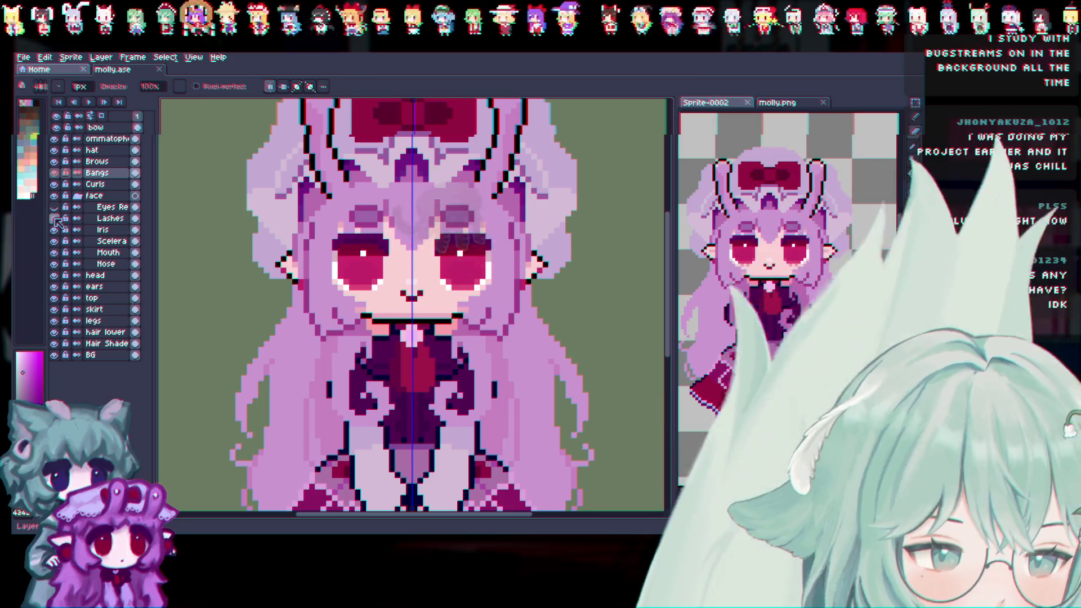
# Show Lashes, hide Iris, recheck face and Scelera visibility, and make Bangs visible
pyautogui.click(54, 218)
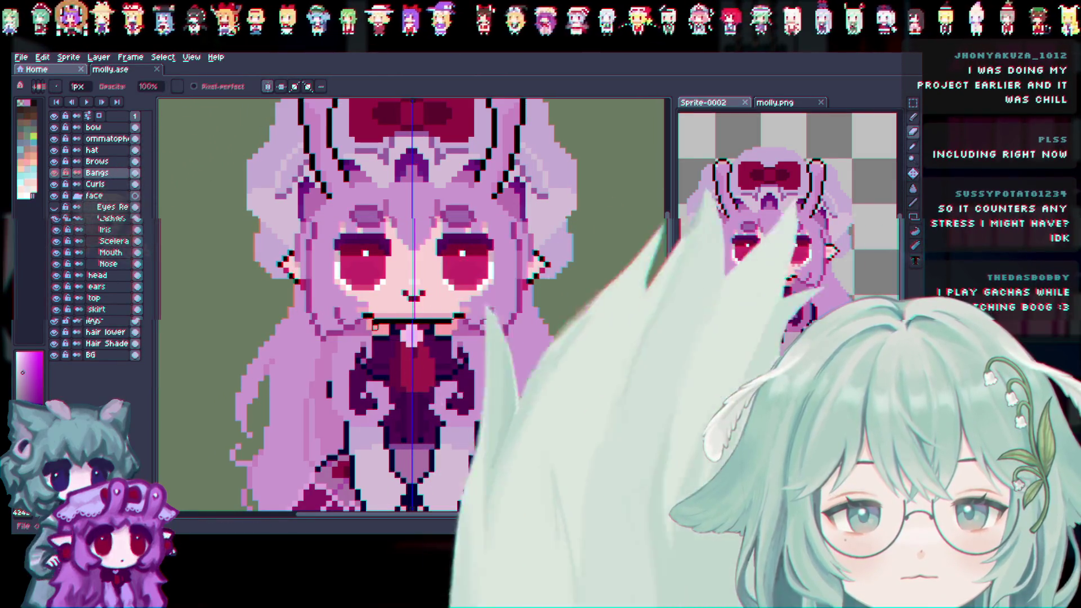
pyautogui.click(56, 229)
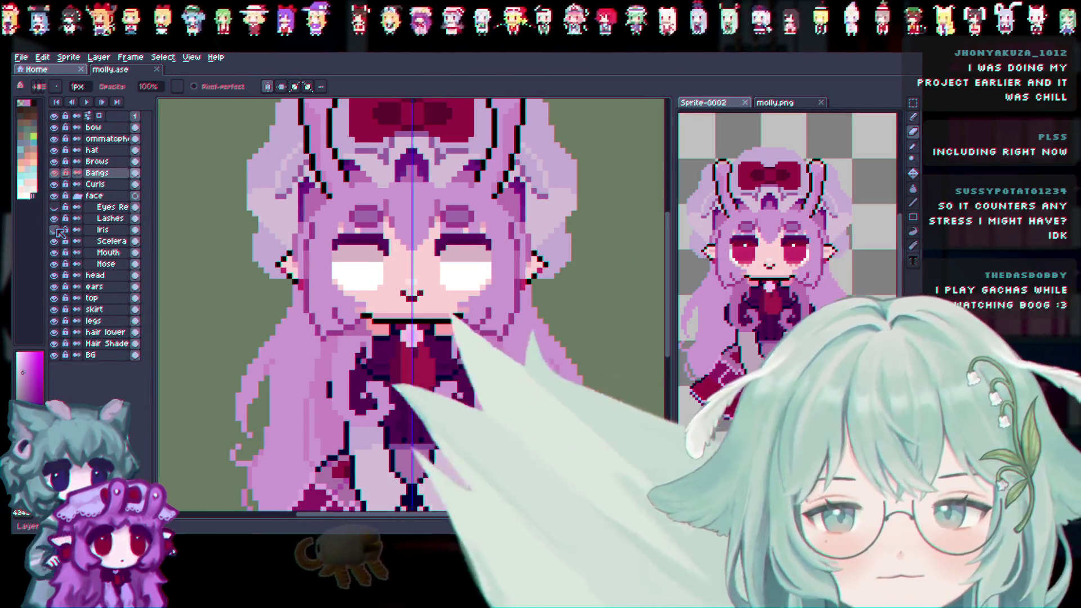
pyautogui.scroll(1, 420, 220)
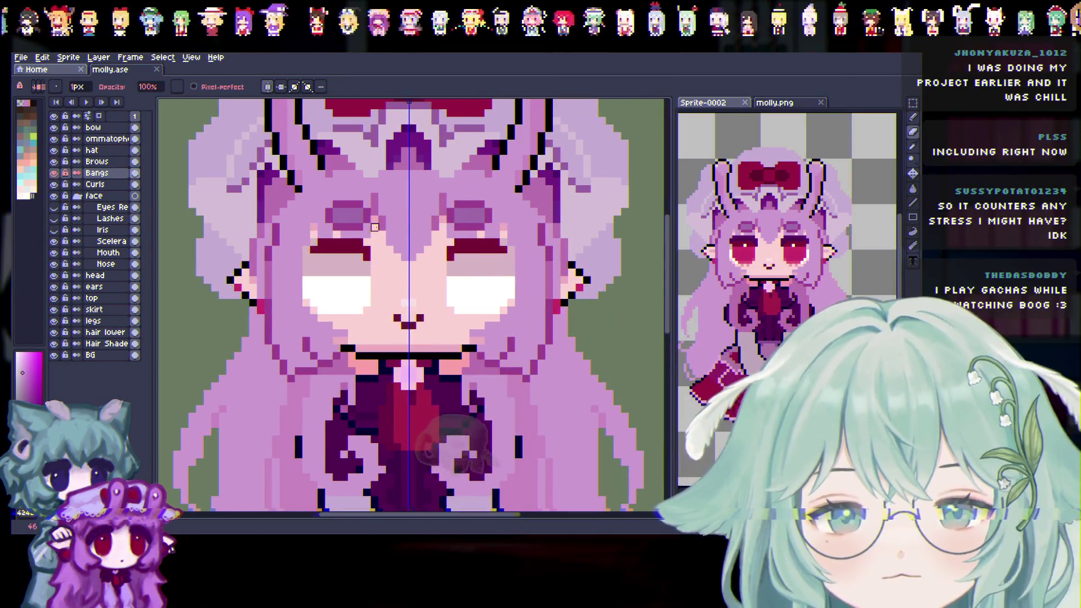
pyautogui.click(55, 195)
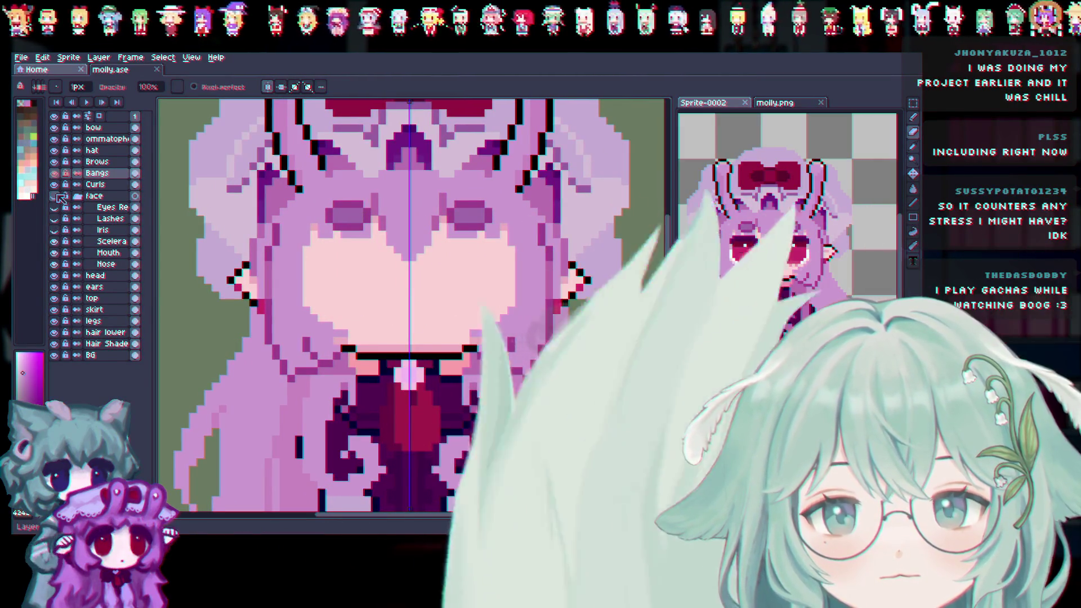
pyautogui.click(55, 196)
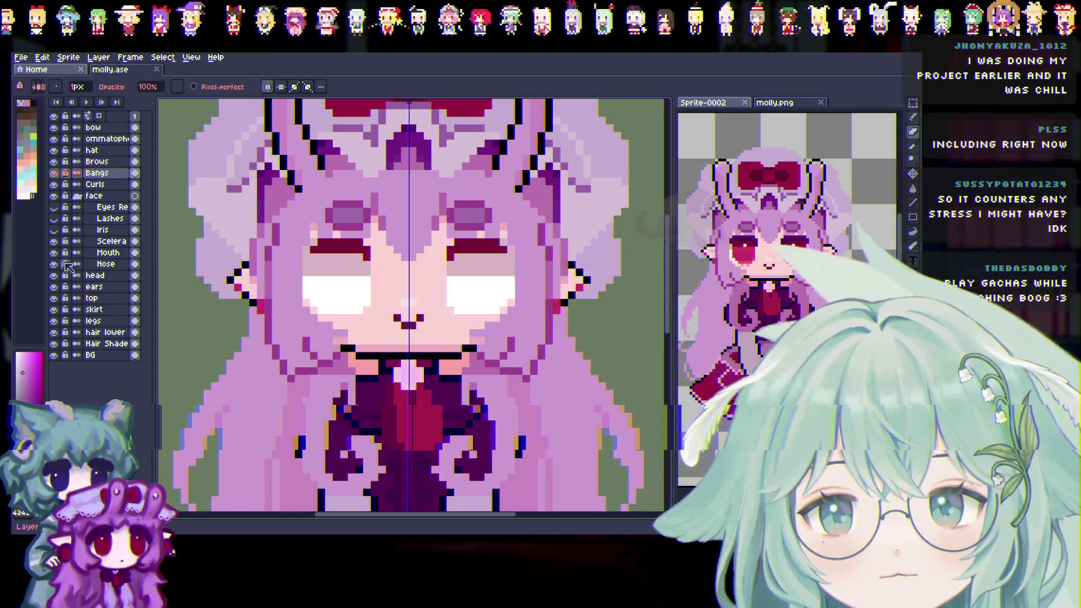
pyautogui.click(55, 241)
pyautogui.click(54, 241)
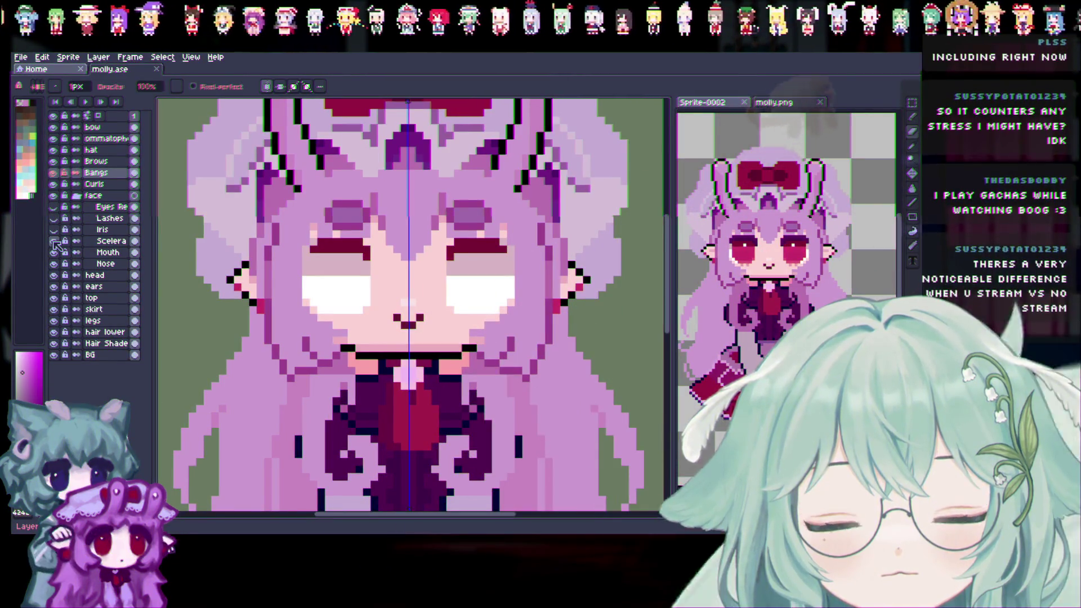
pyautogui.click(54, 174)
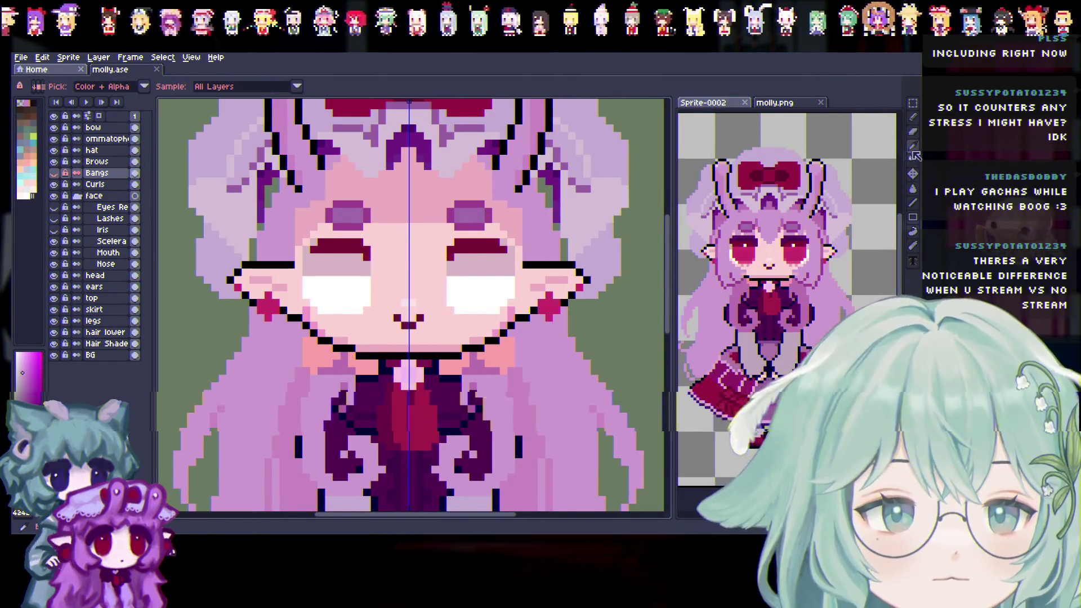
# With the Scelera layer selected and the Pencil active, undo the dark red upper-eyelid strokes
pyautogui.click(360, 253)
pyautogui.press('b')
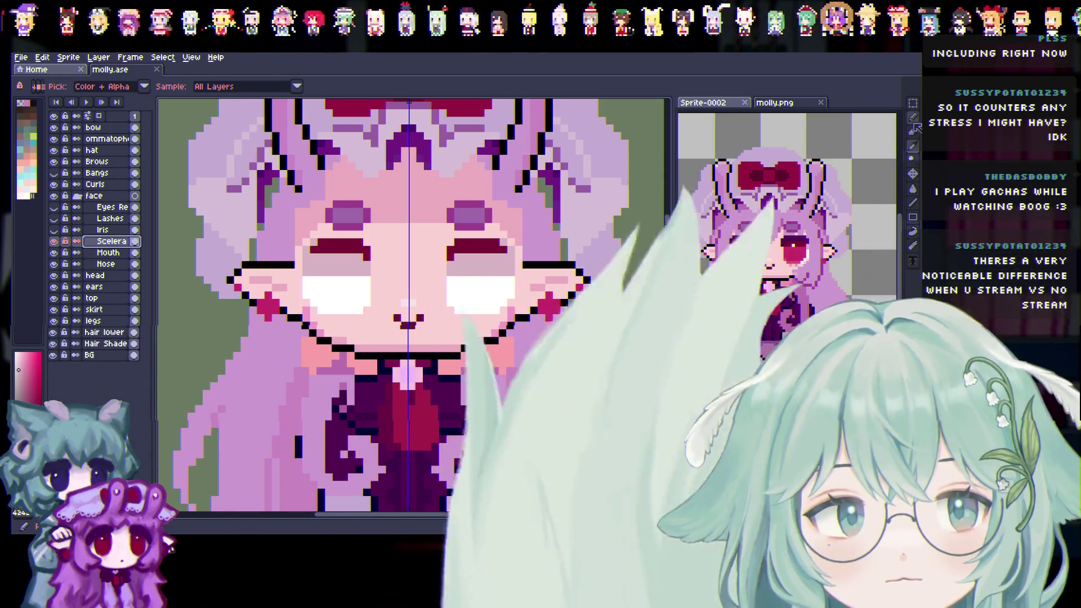
pyautogui.hotkey('ctrl', 'z')
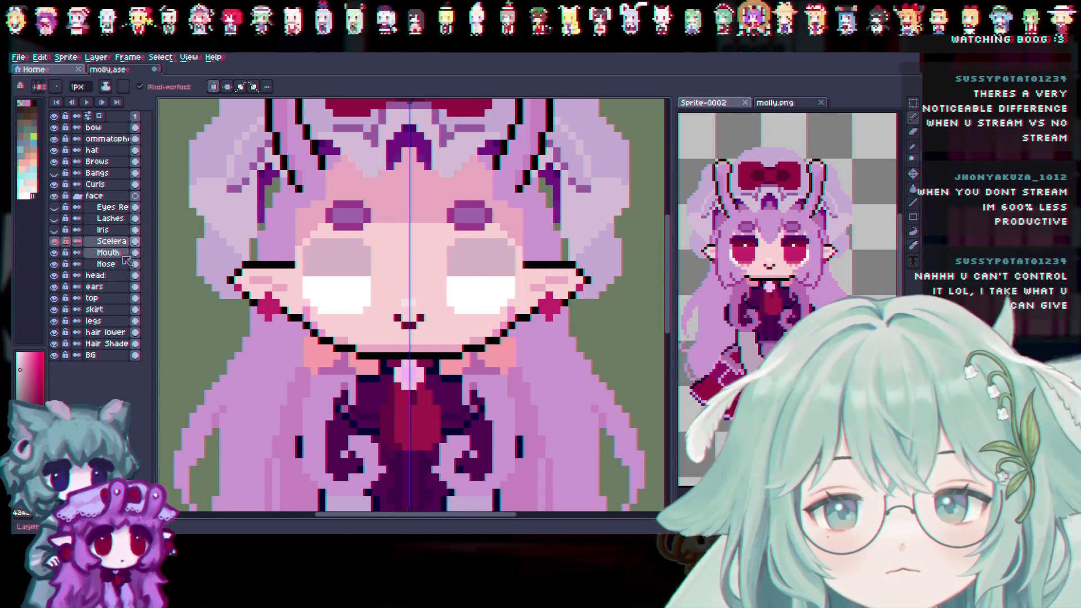
# Rename the Scelera Copy layer to 'Scelera'
pyautogui.rightClick(110, 243)
pyautogui.doubleClick(112, 244)
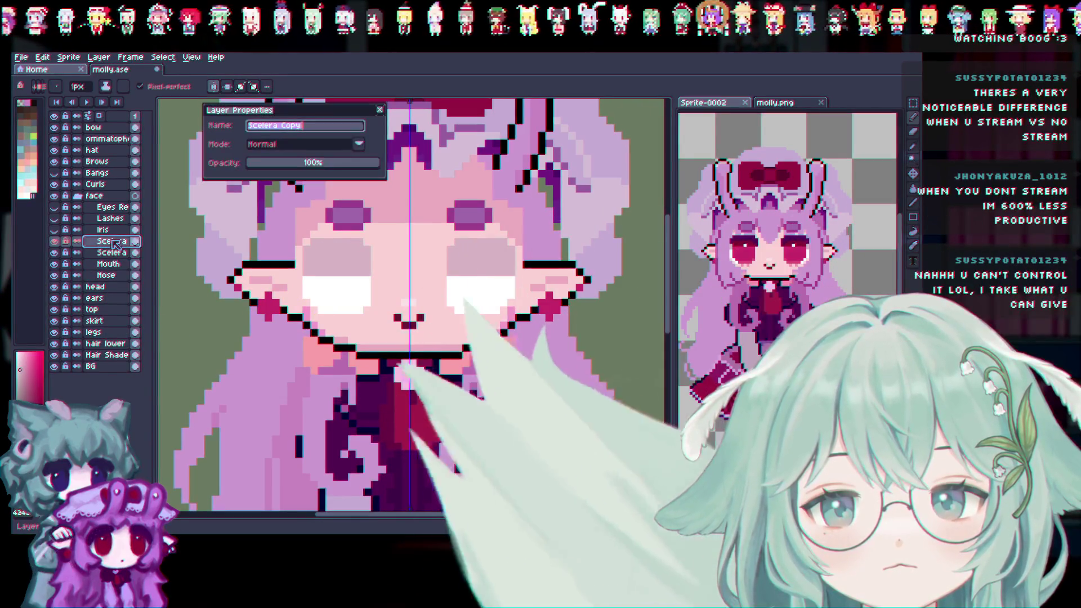
pyautogui.write('Scele')
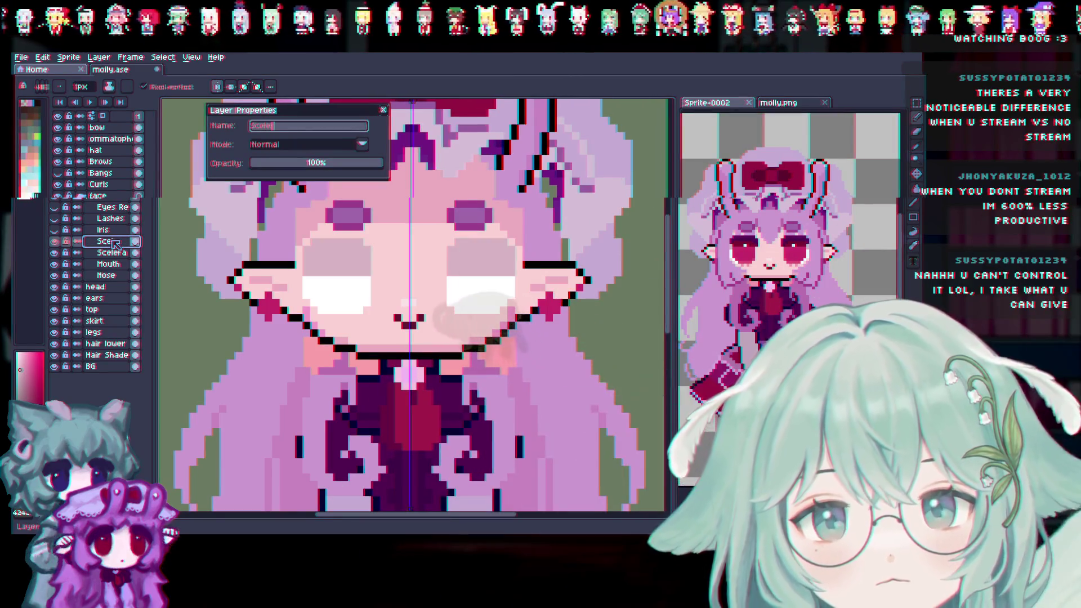
pyautogui.write('ra Shadow')
pyautogui.press('Return')
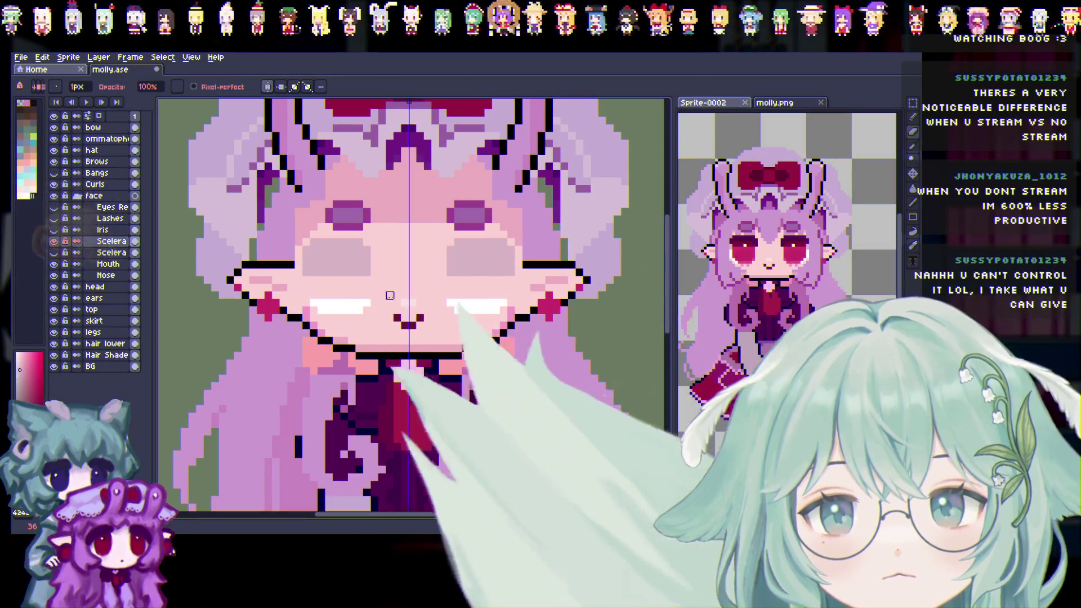
# Toggle the new Scelera layer to check its pixels, then move editing to the lower Scelera layer
pyautogui.click(51, 242)
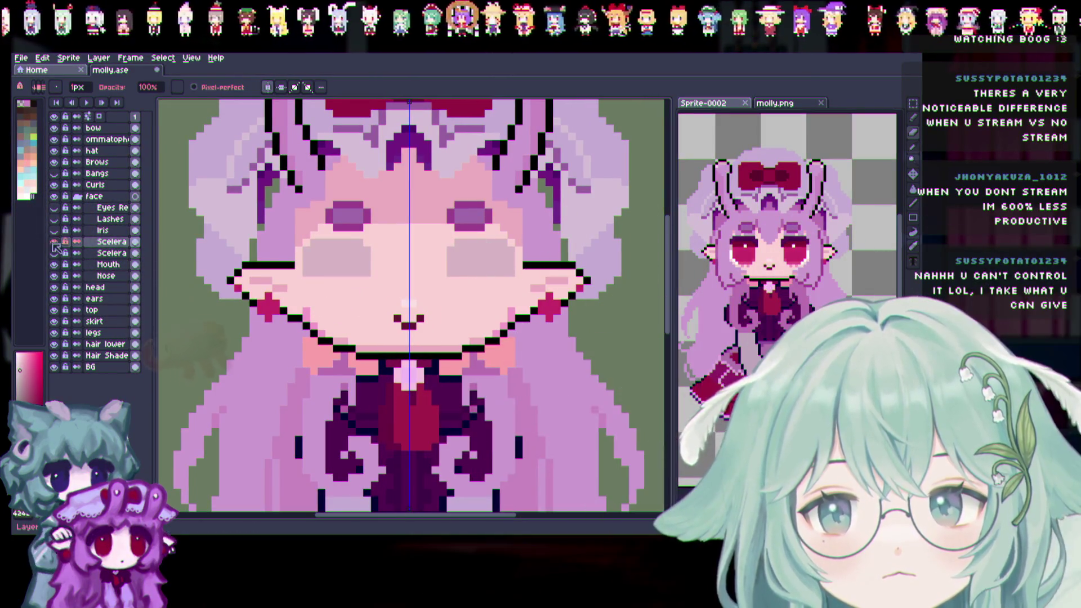
pyautogui.click(54, 242)
pyautogui.press('i')
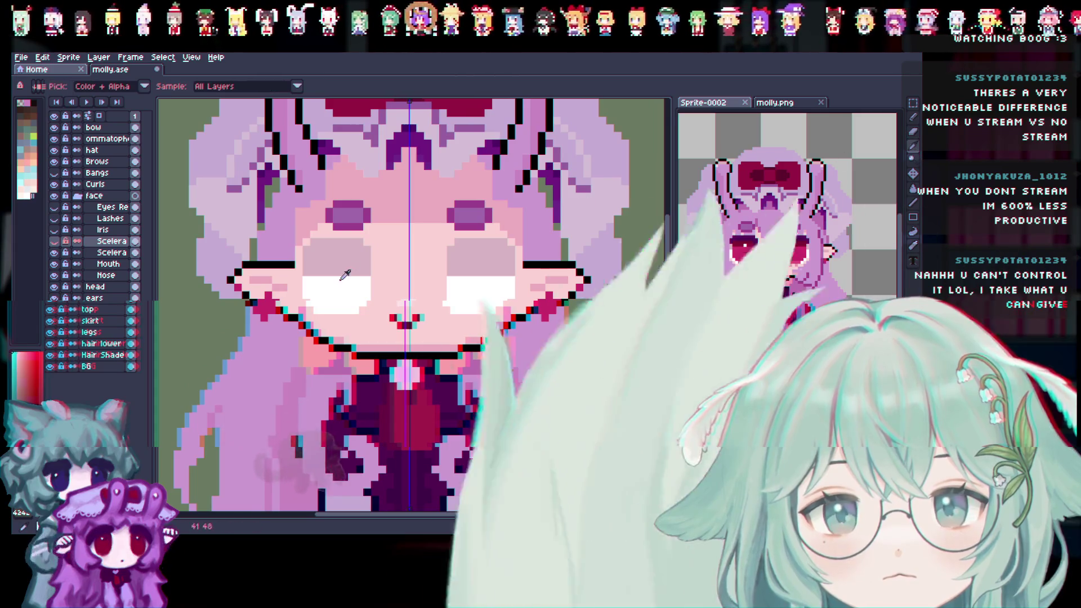
pyautogui.click(912, 125)
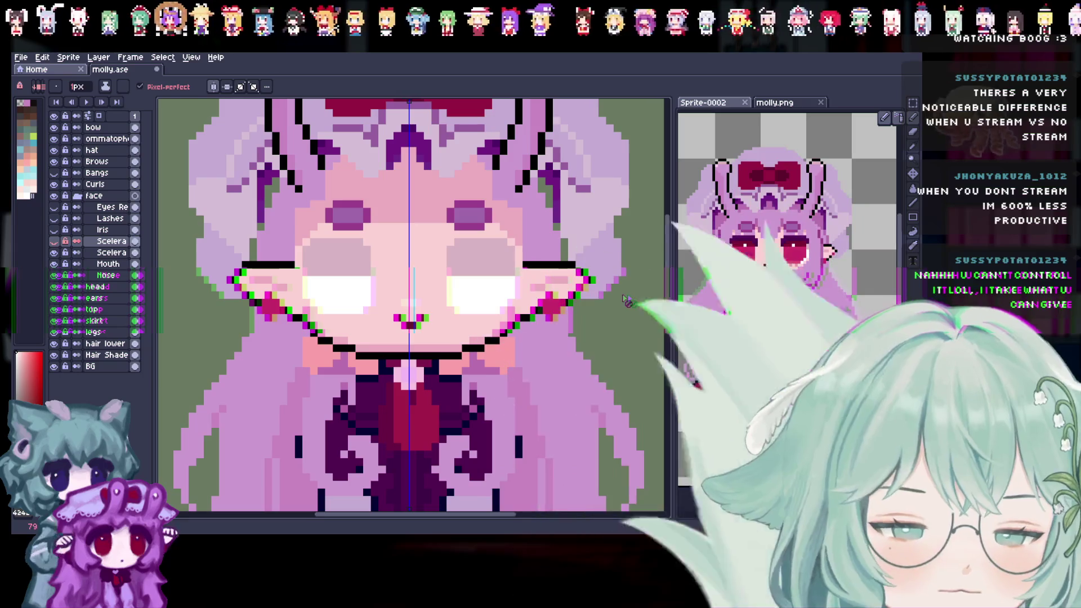
pyautogui.hotkey('alt', 'Down')
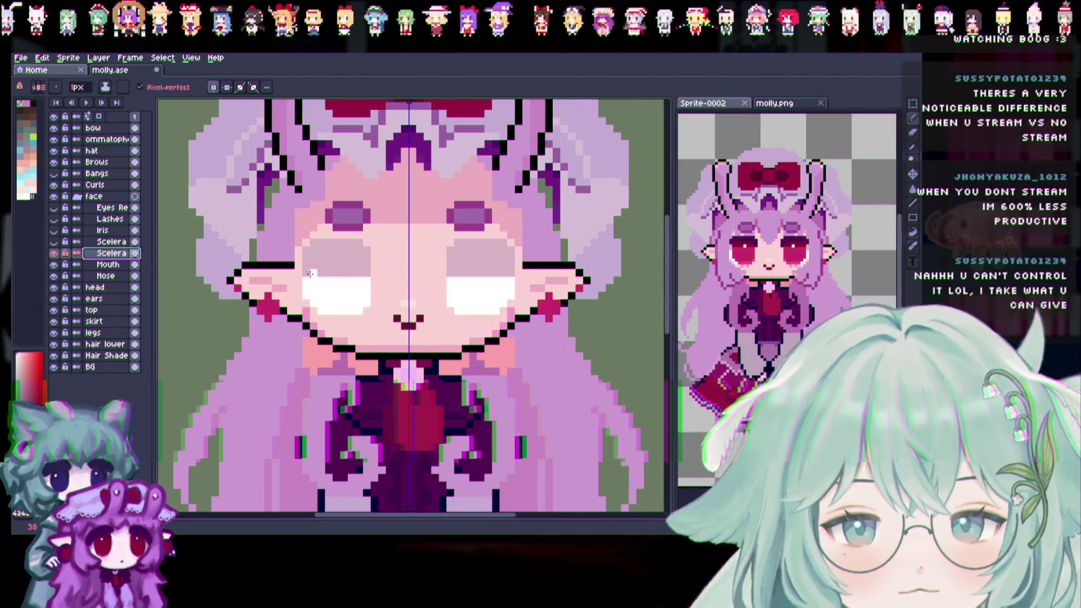
# Paint the grey eye-white tops white with a highlight pixel, show Iris, hide the upper Scelera, then select Iris
pyautogui.click(307, 255)
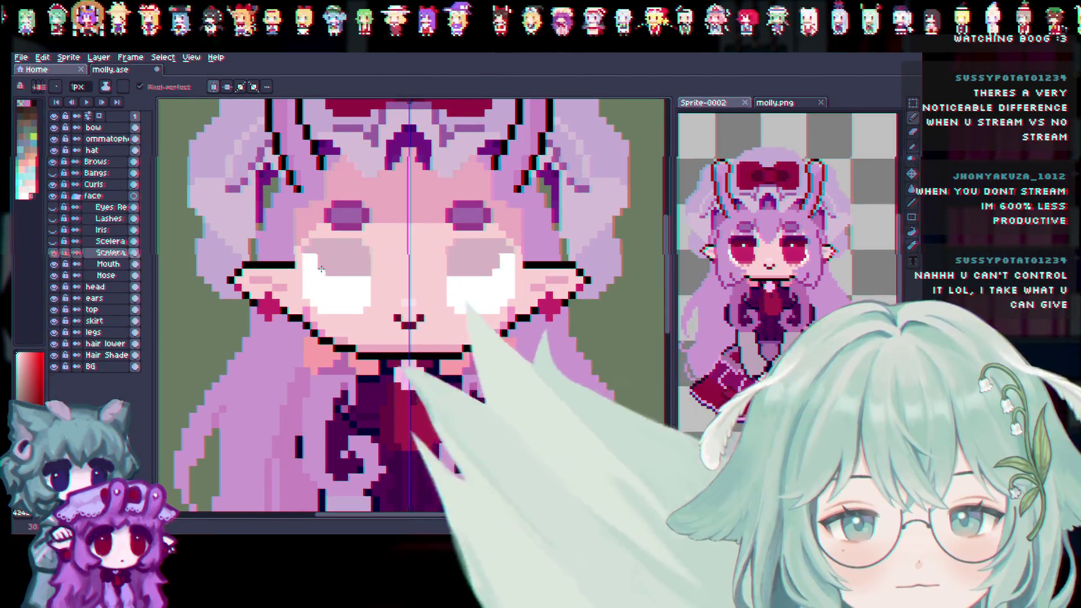
pyautogui.moveTo(355, 261); pyautogui.dragTo(309, 251)
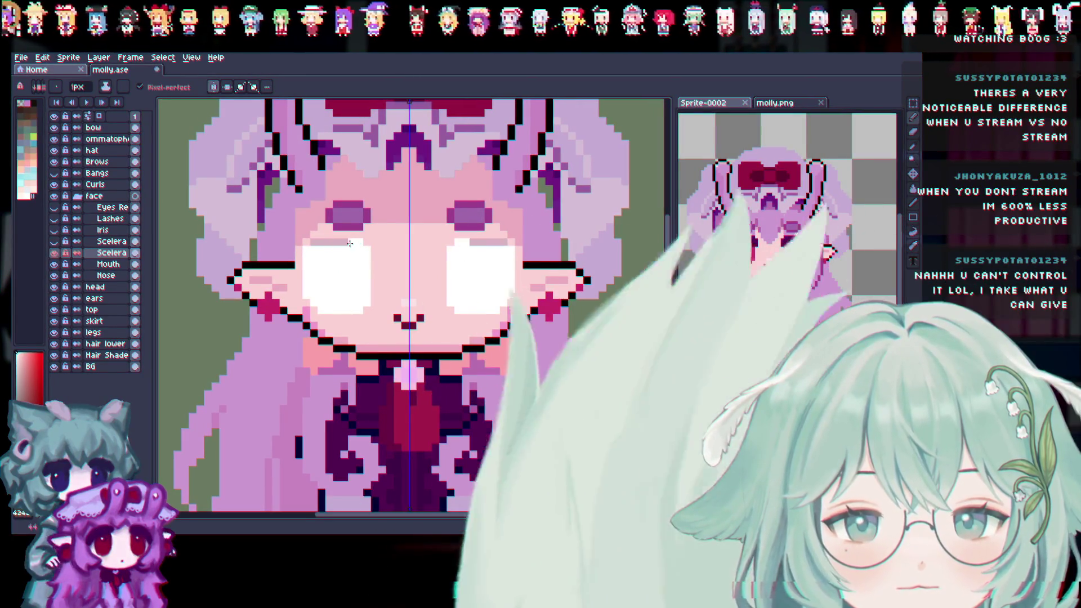
pyautogui.click(57, 241)
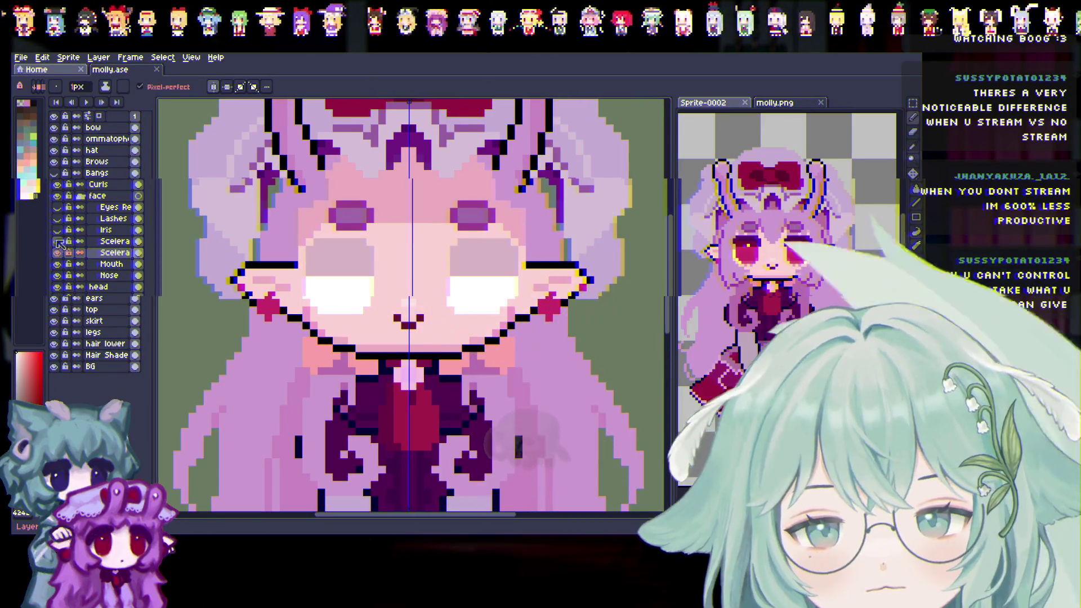
pyautogui.click(57, 229)
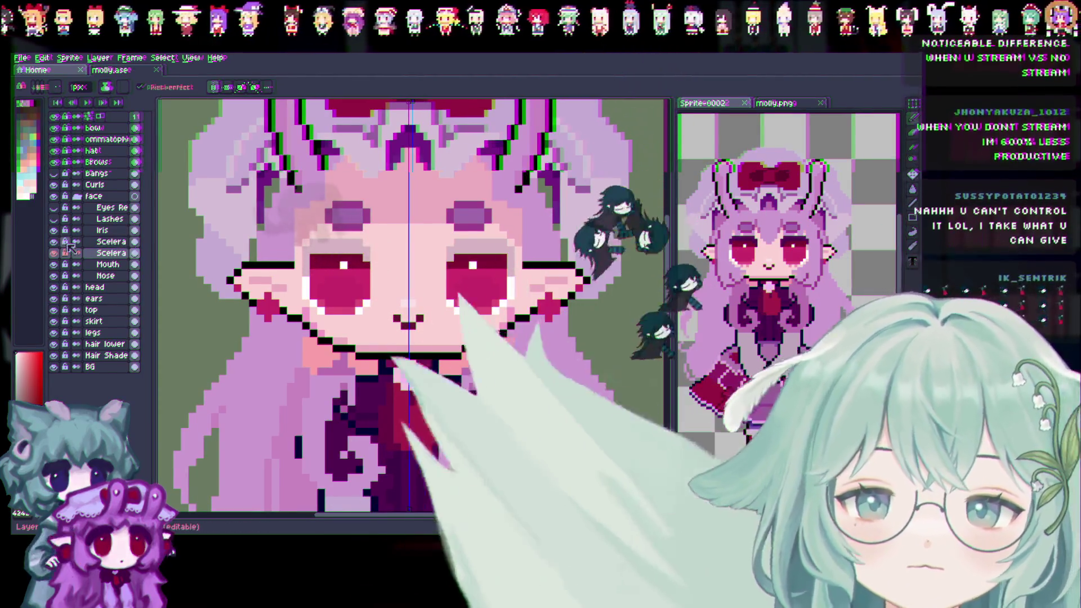
pyautogui.click(54, 241)
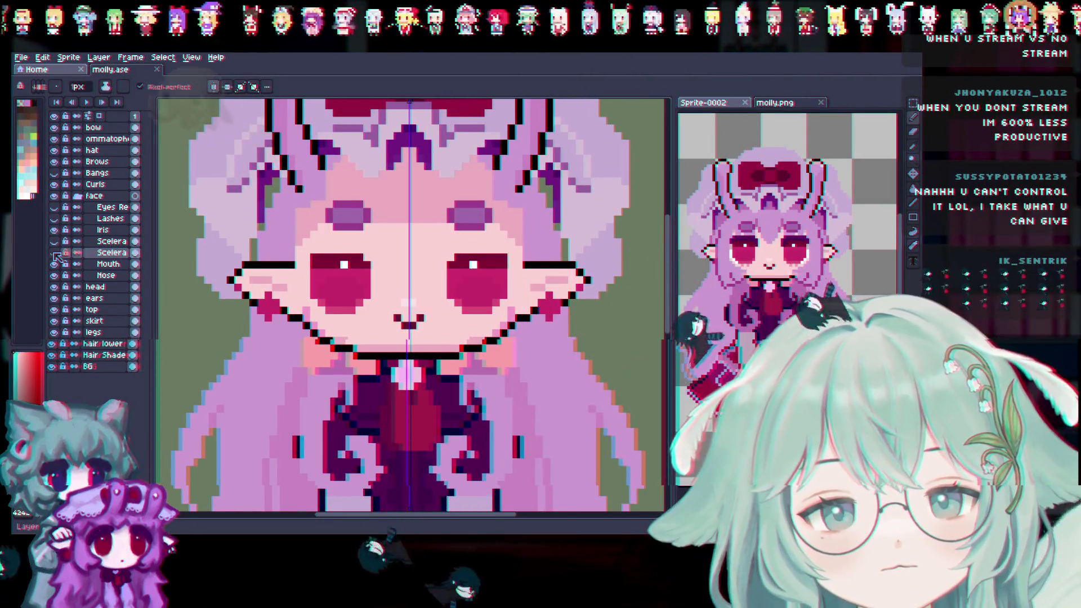
pyautogui.click(110, 230)
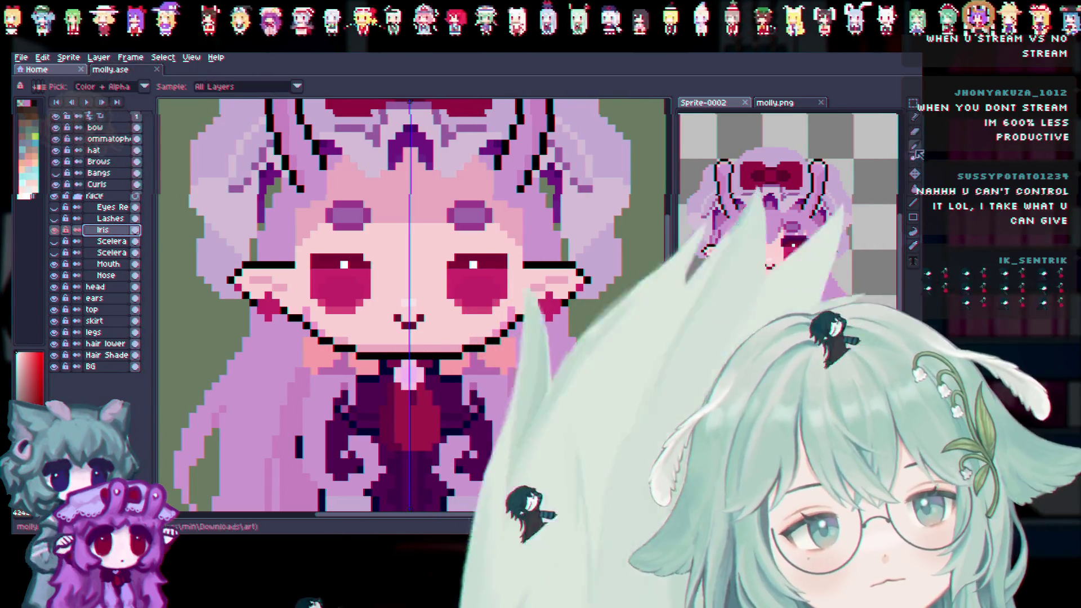
# Erase the dark top row of both irises on the Iris layer and save
pyautogui.scroll(1, 366, 254)
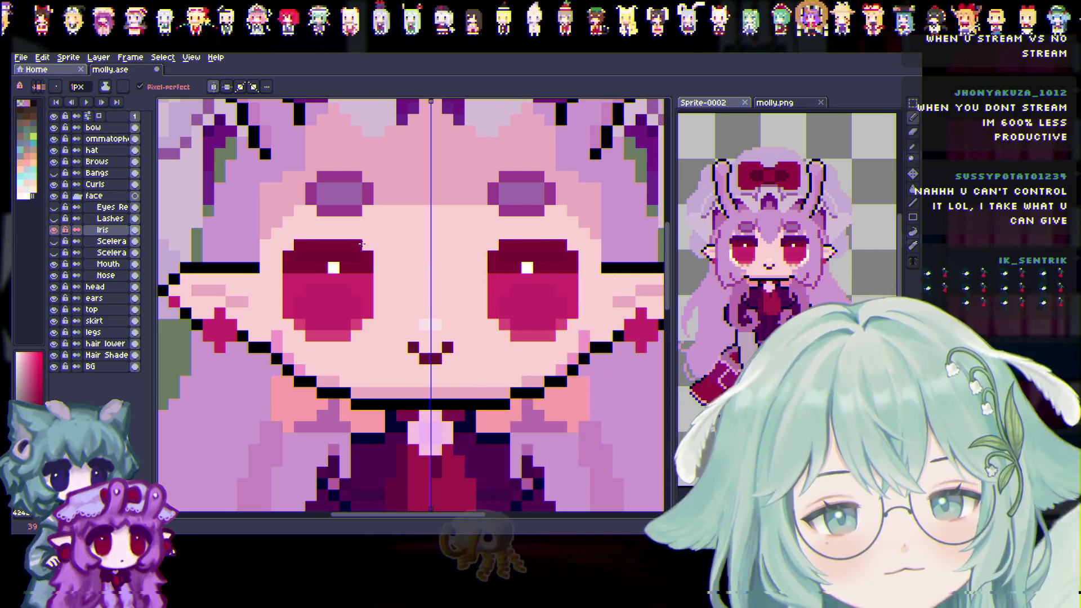
pyautogui.moveTo(362, 243); pyautogui.dragTo(300, 244)
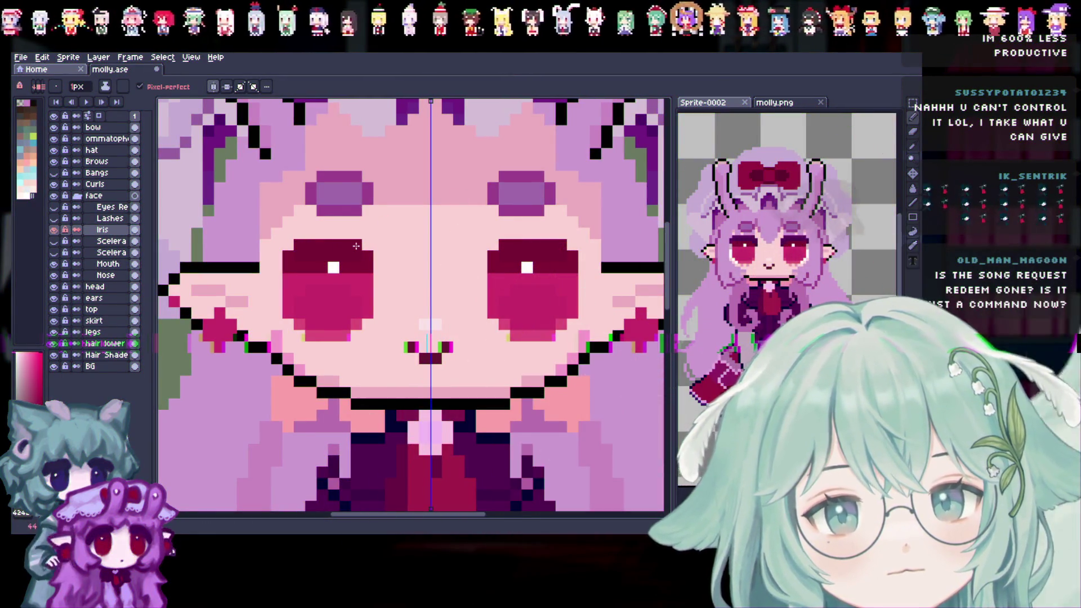
pyautogui.hotkey('ctrl', 's')
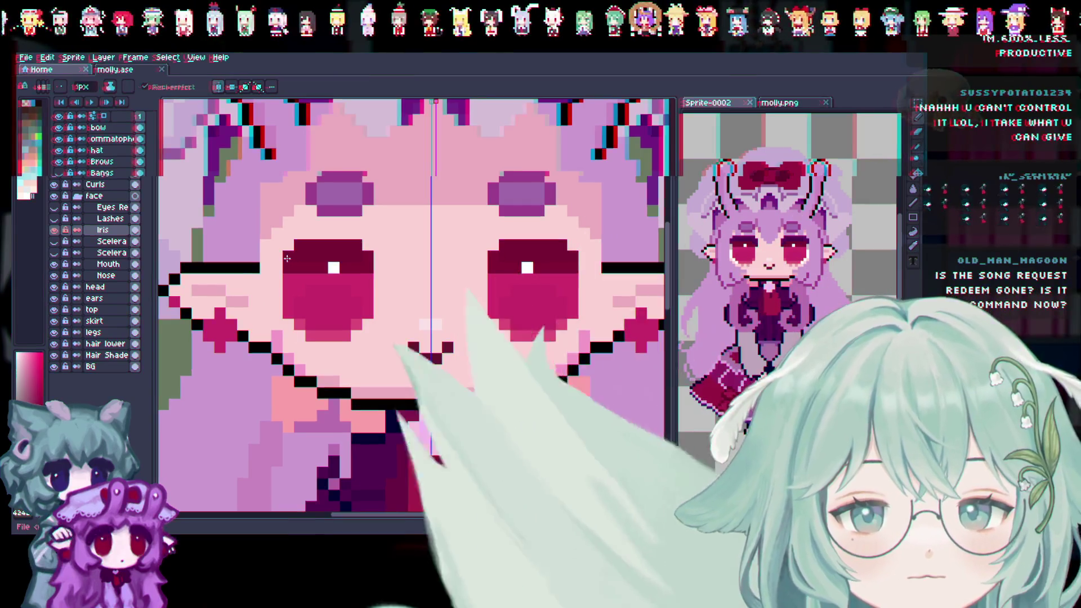
pyautogui.hotkey('ctrl', 's')
# Sample a colour from the reference image and make the Lashes layer visible again
pyautogui.scroll(-2, 445, 338)
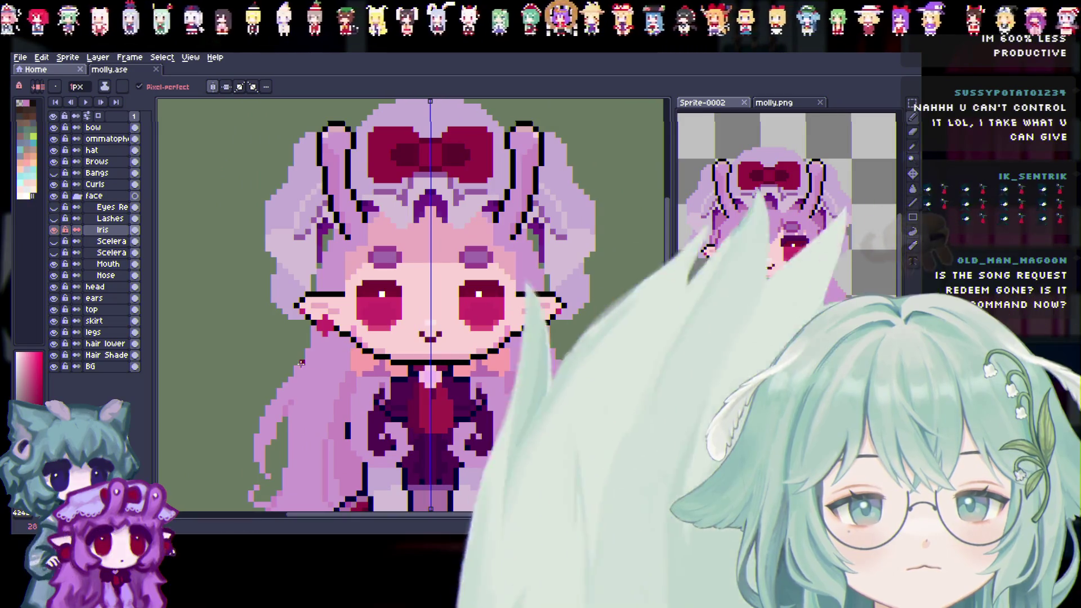
pyautogui.scroll(3, 403, 318)
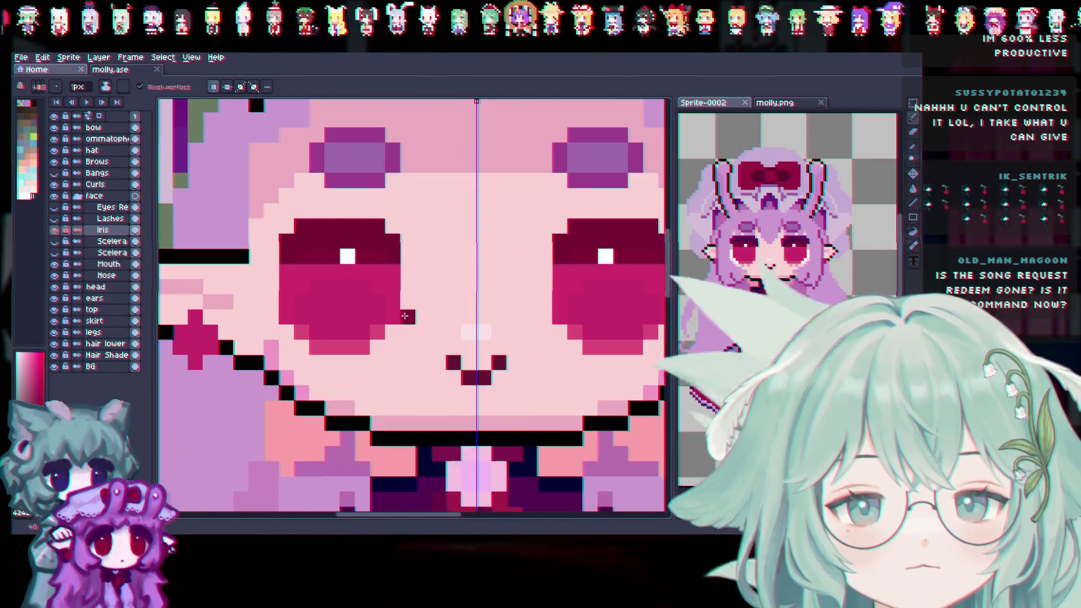
pyautogui.press('i')
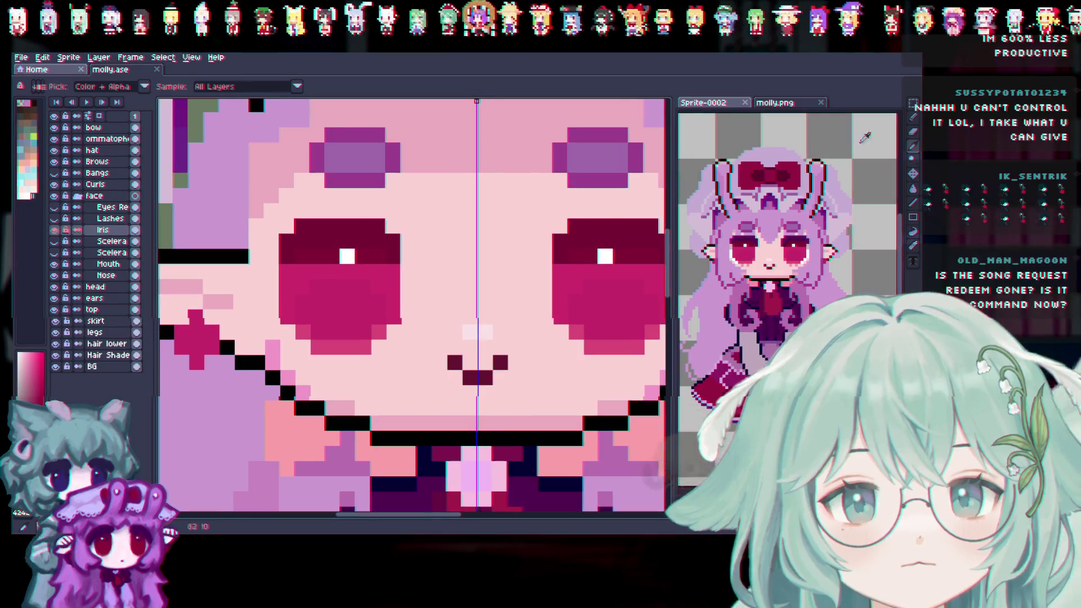
pyautogui.press('b')
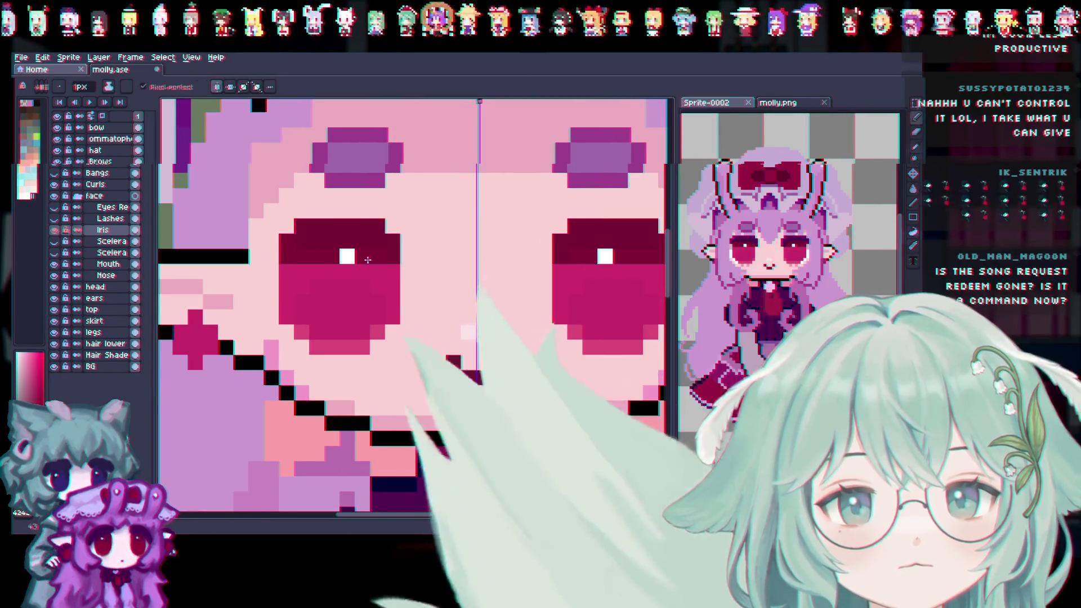
pyautogui.scroll(-3, 437, 313)
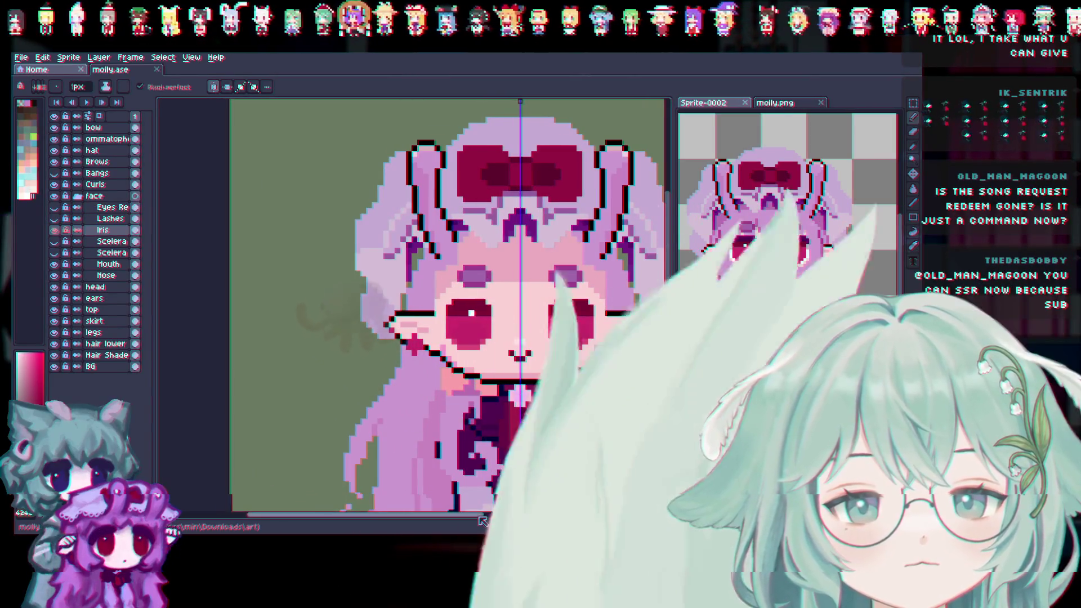
pyautogui.moveTo(479, 517); pyautogui.dragTo(528, 519)
pyautogui.click(54, 218)
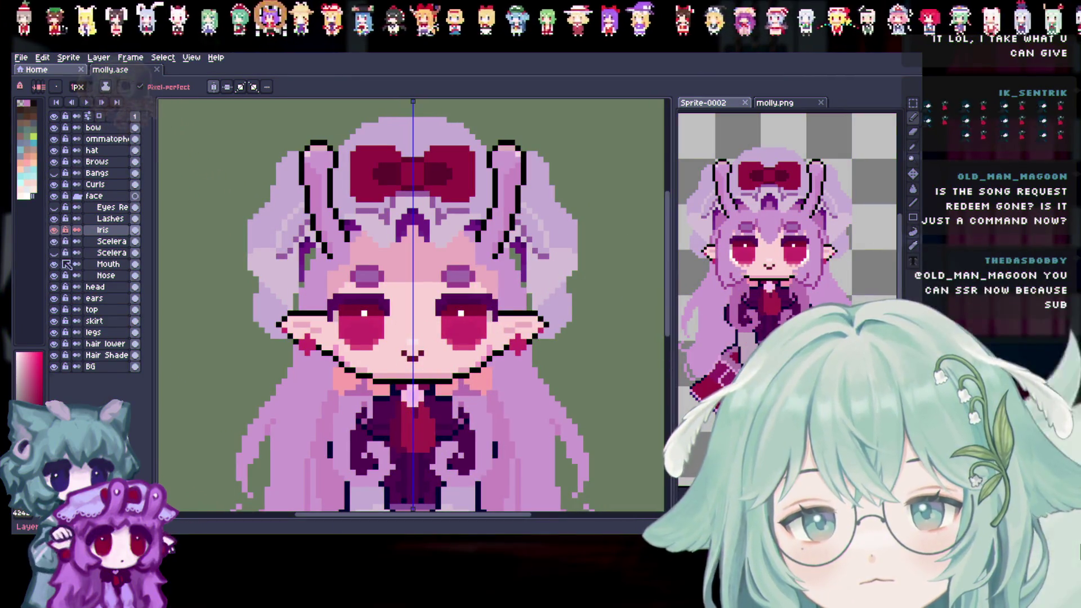
# Save molly.ase with Ctrl+S
pyautogui.hotkey('ctrl', 's')
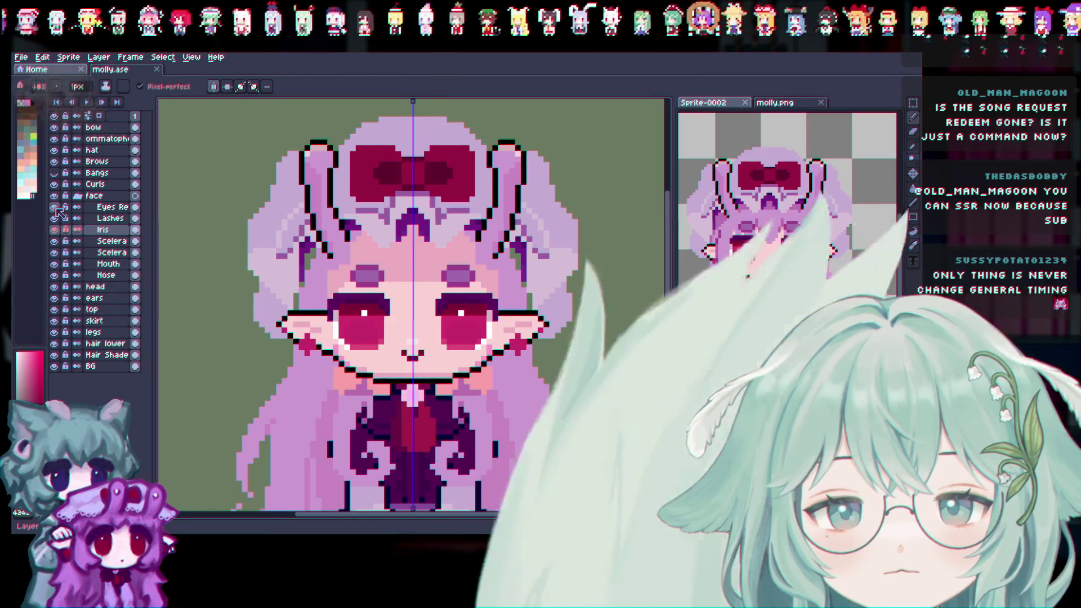
# Show the Bangs layer and briefly reveal the old eyes layer to compare it
pyautogui.scroll(-2, 429, 391)
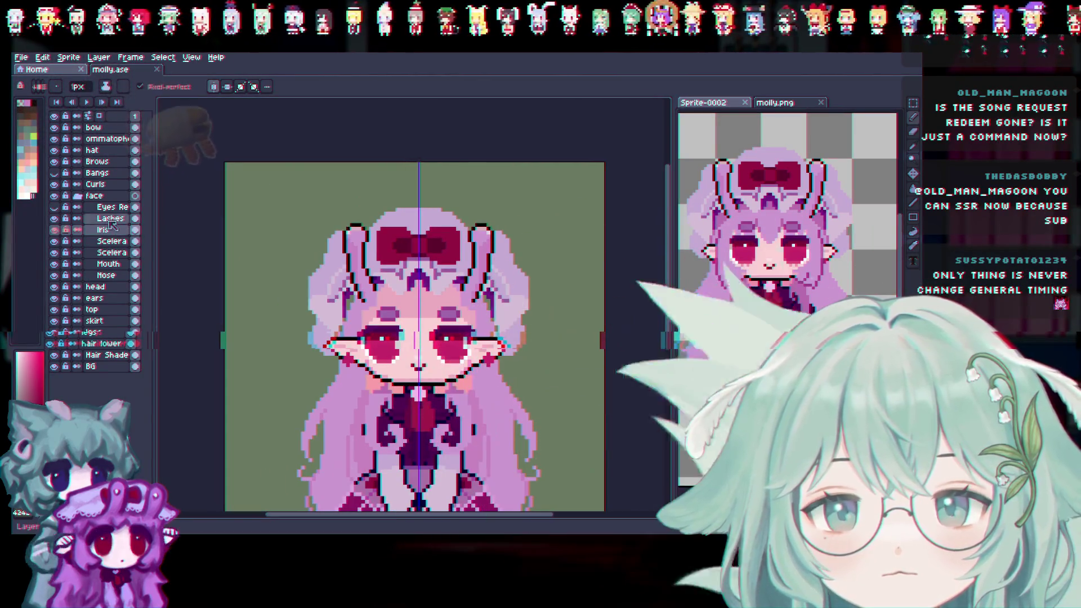
pyautogui.click(55, 173)
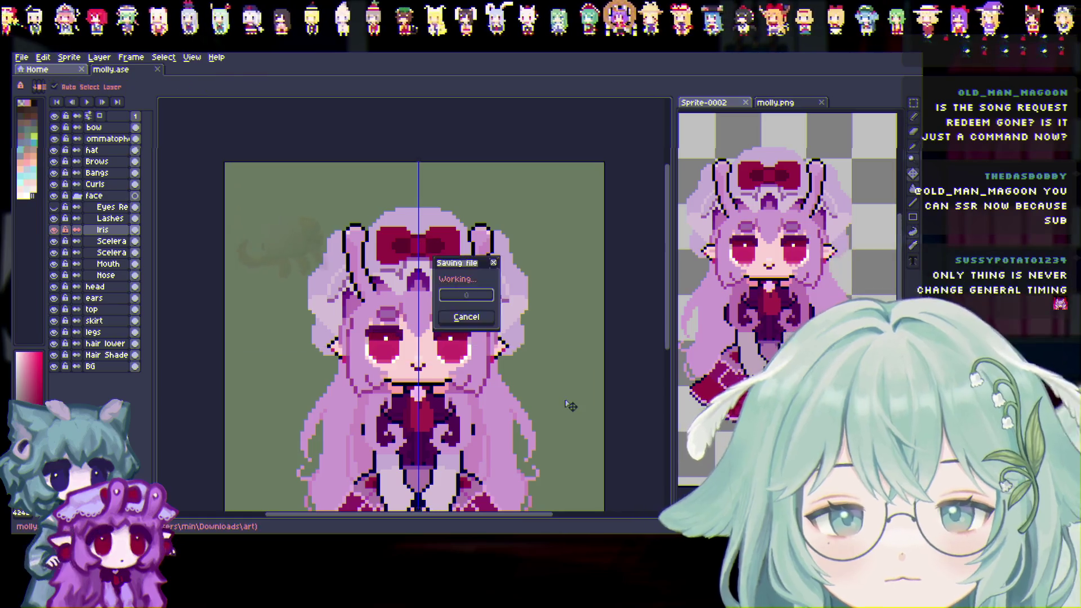
pyautogui.scroll(-3, 637, 338)
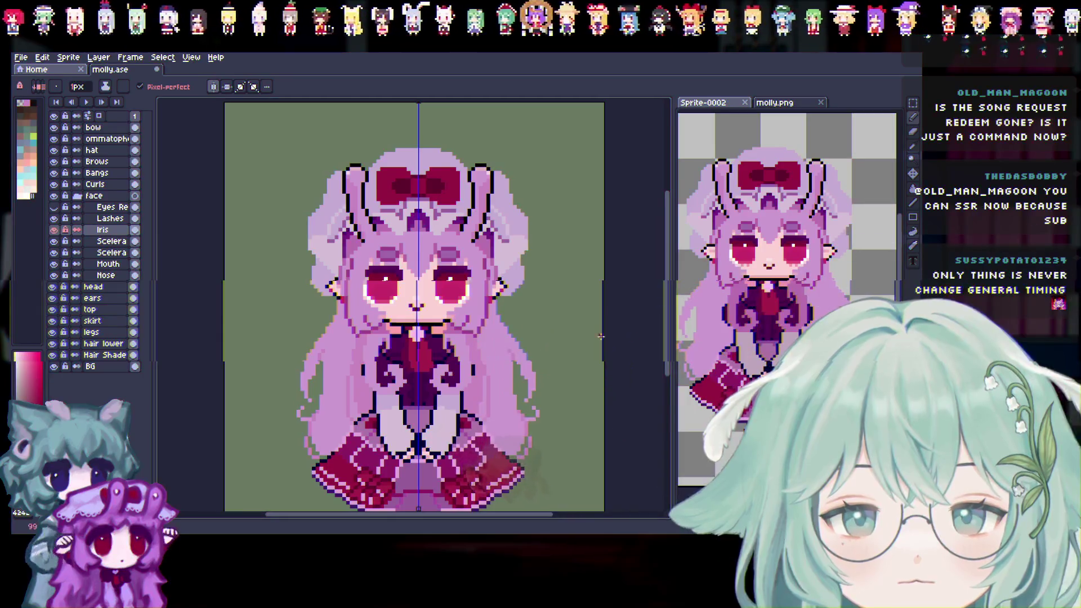
pyautogui.click(53, 207)
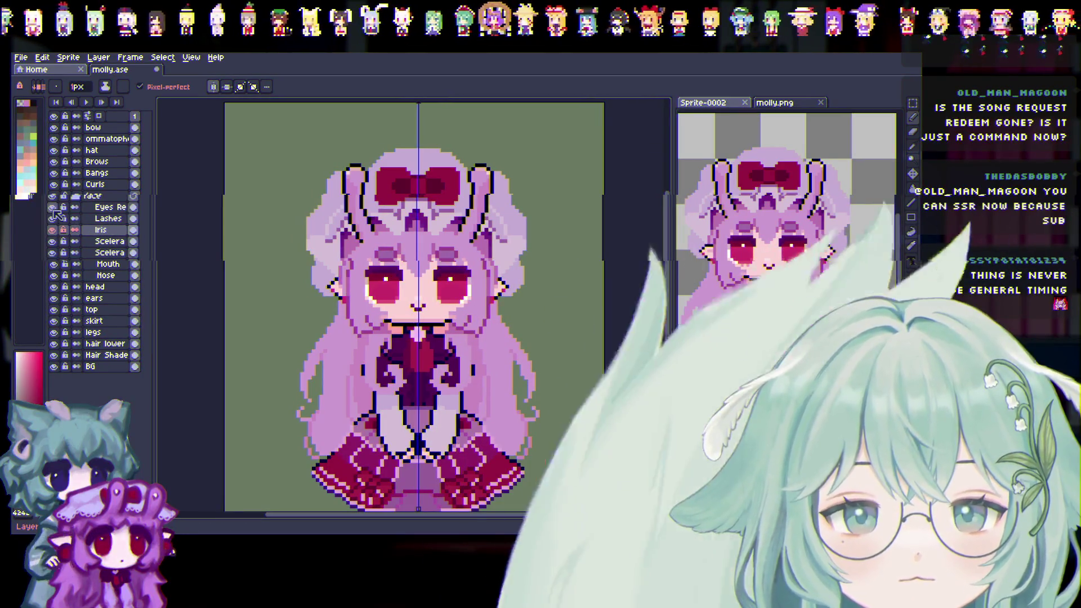
pyautogui.click(53, 207)
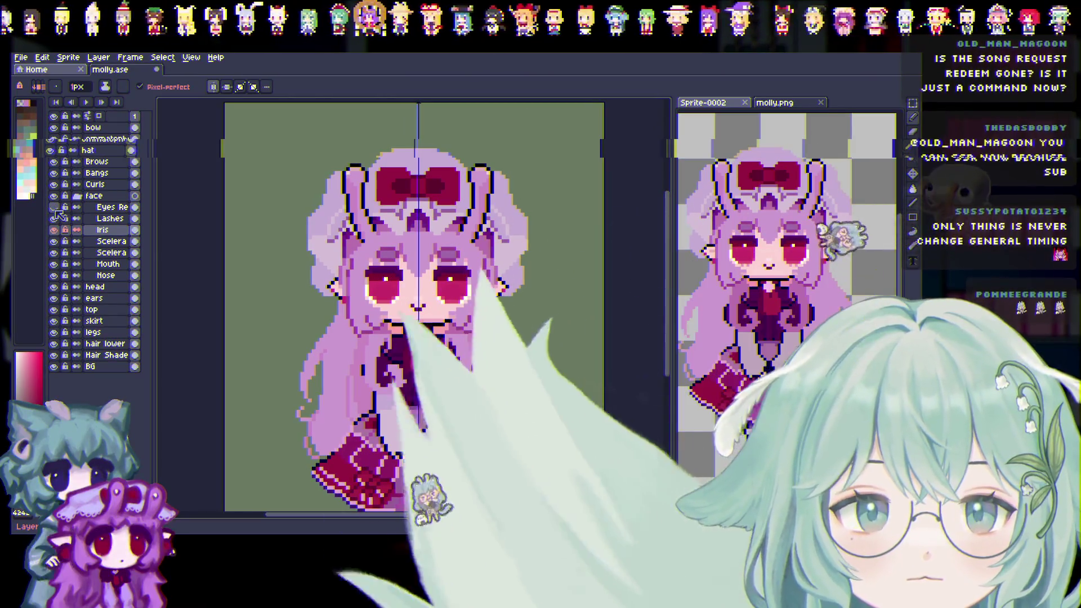
# Delete the old eyes layer from the face group and save molly.ase
pyautogui.click(113, 207)
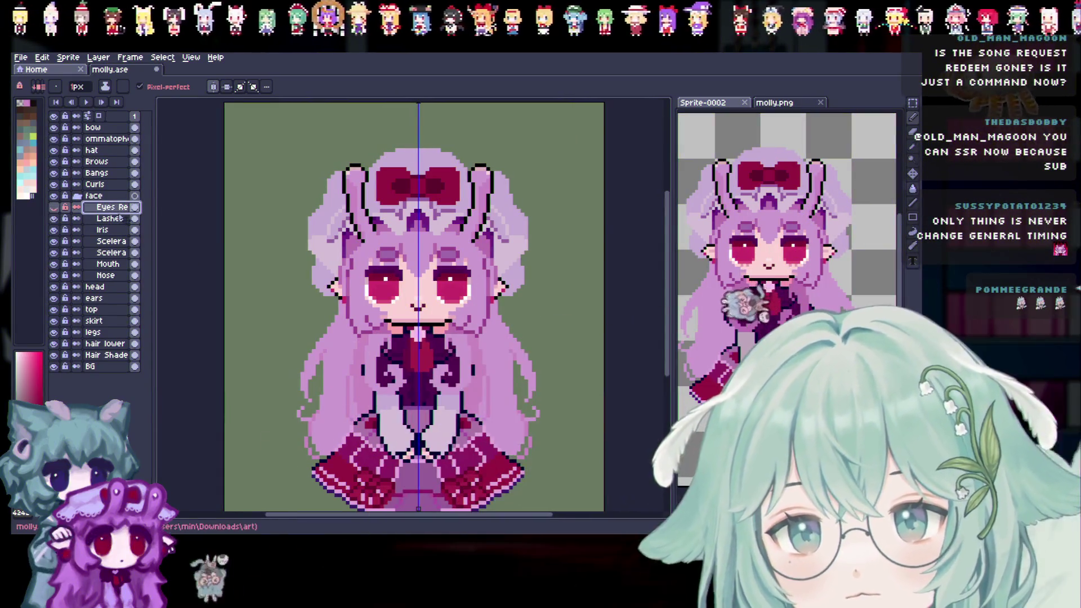
pyautogui.press('Delete')
pyautogui.hotkey('ctrl', 's')
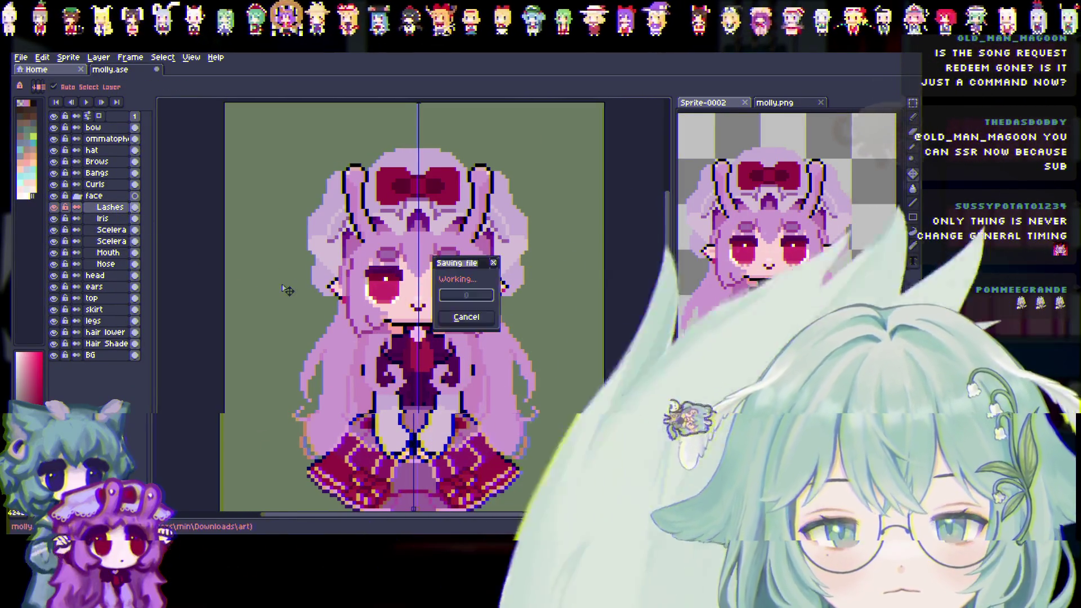
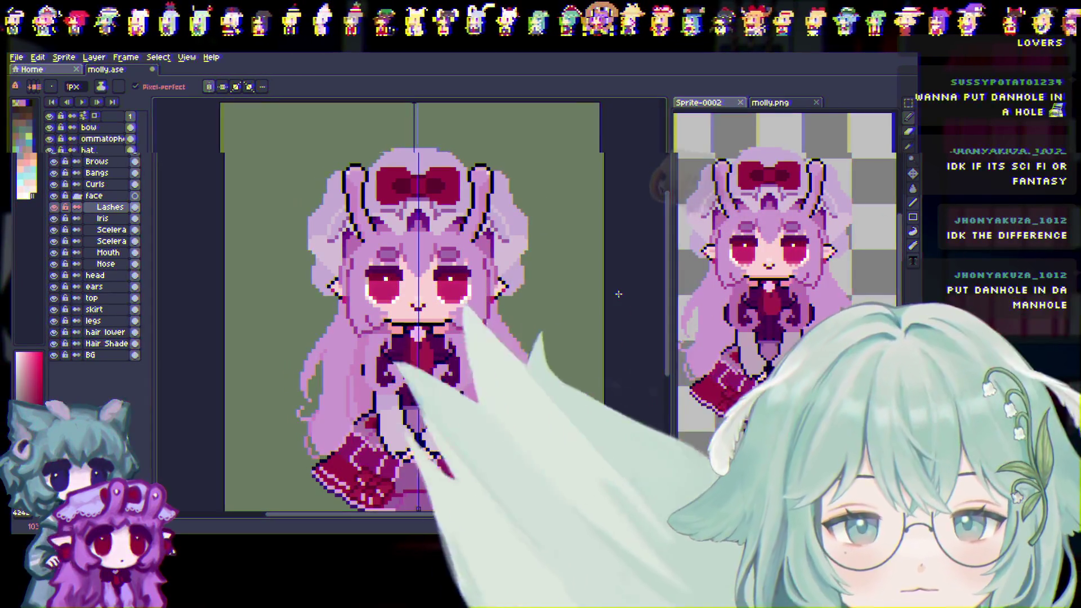
# Hide the face layer, then expand and collapse the face group to inspect its parts
pyautogui.press('v')
pyautogui.scroll(-3, 653, 299)
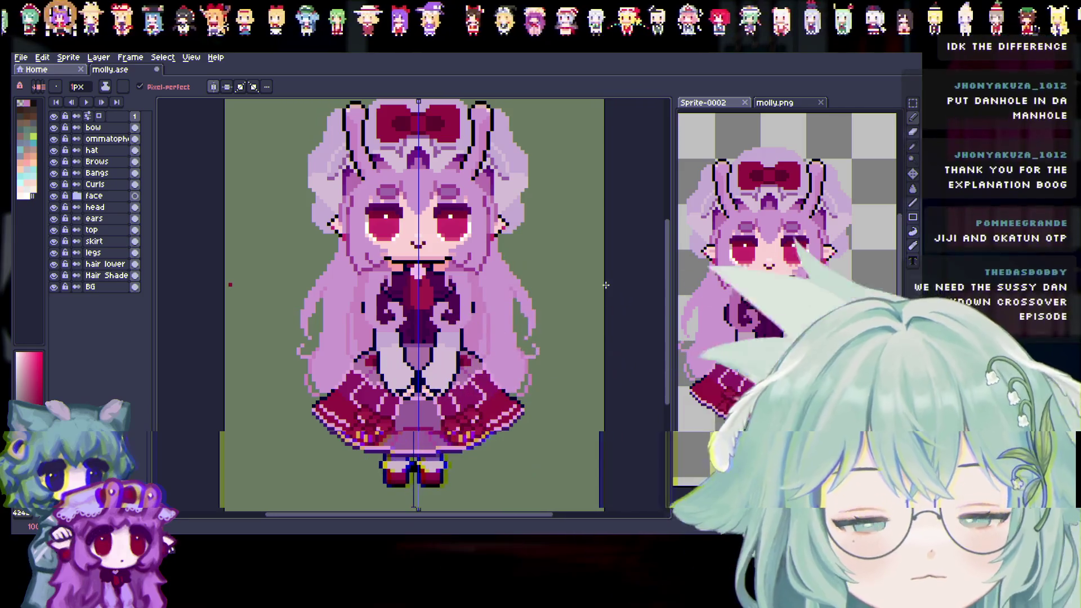
pyautogui.scroll(3, 672, 262)
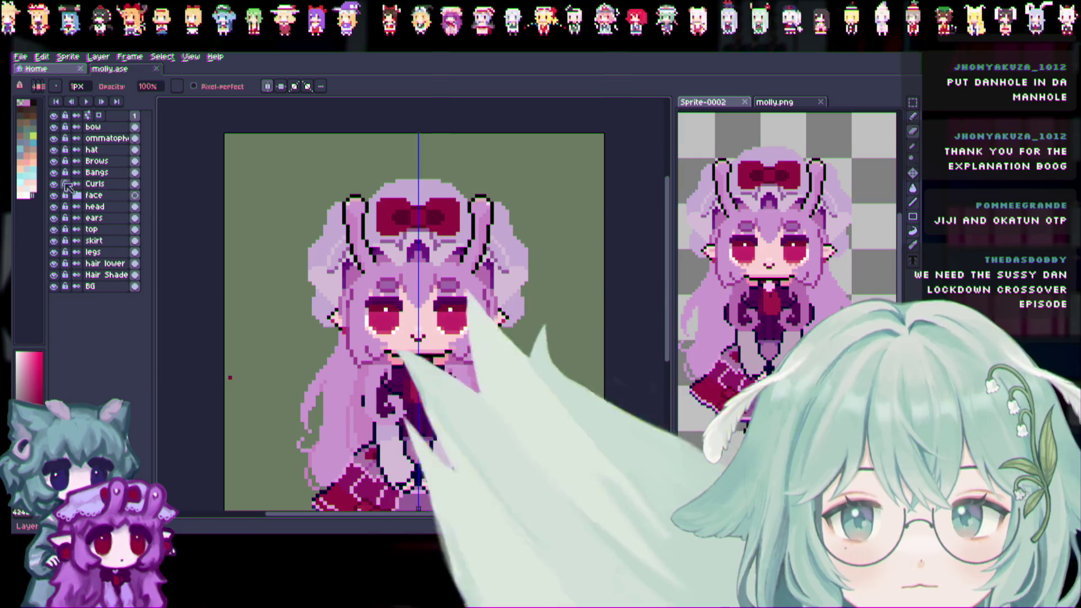
pyautogui.click(53, 195)
pyautogui.click(77, 196)
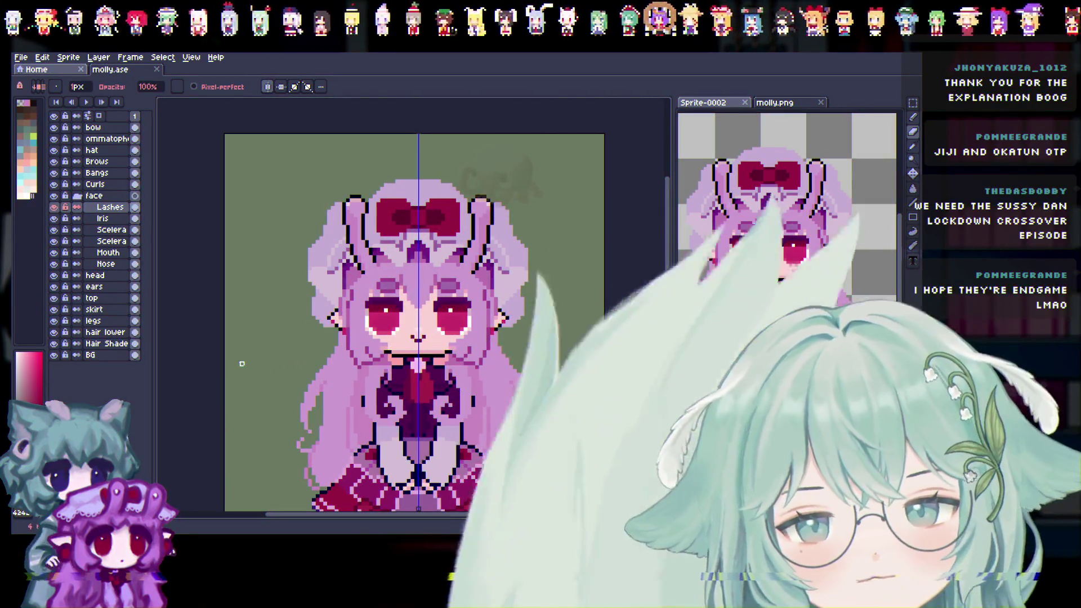
pyautogui.scroll(1, 242, 226)
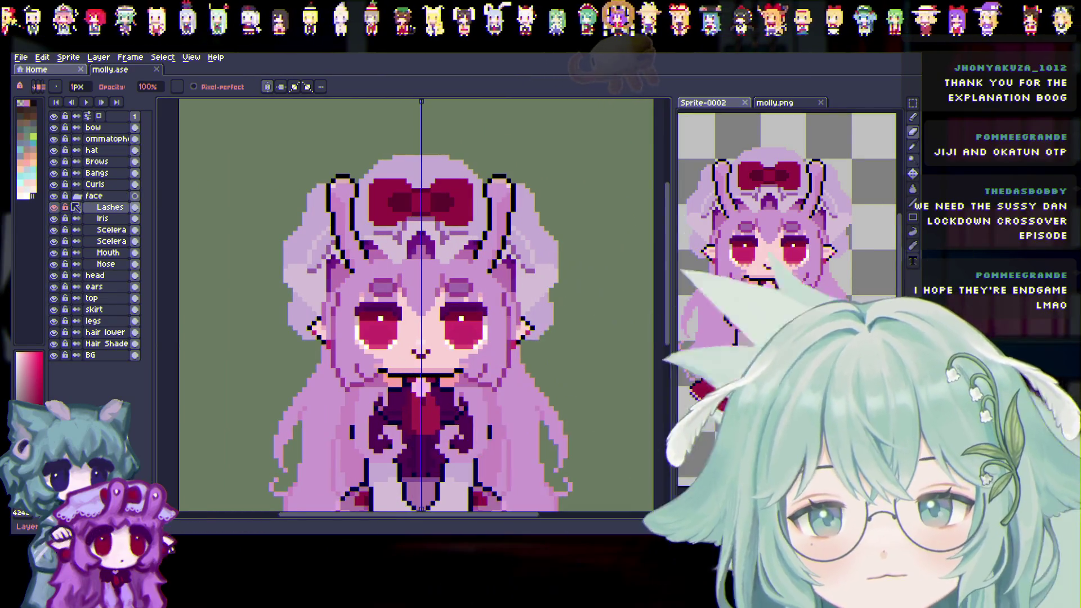
pyautogui.click(78, 196)
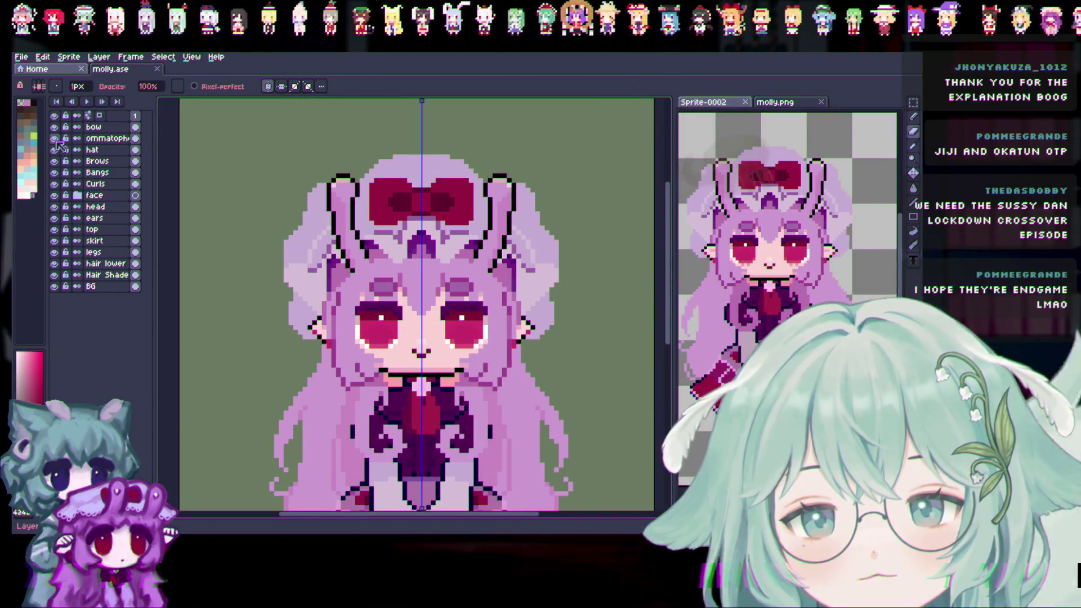
# Hide the ommatophore, bow and hat layers to reveal the hair
pyautogui.click(55, 139)
pyautogui.click(55, 128)
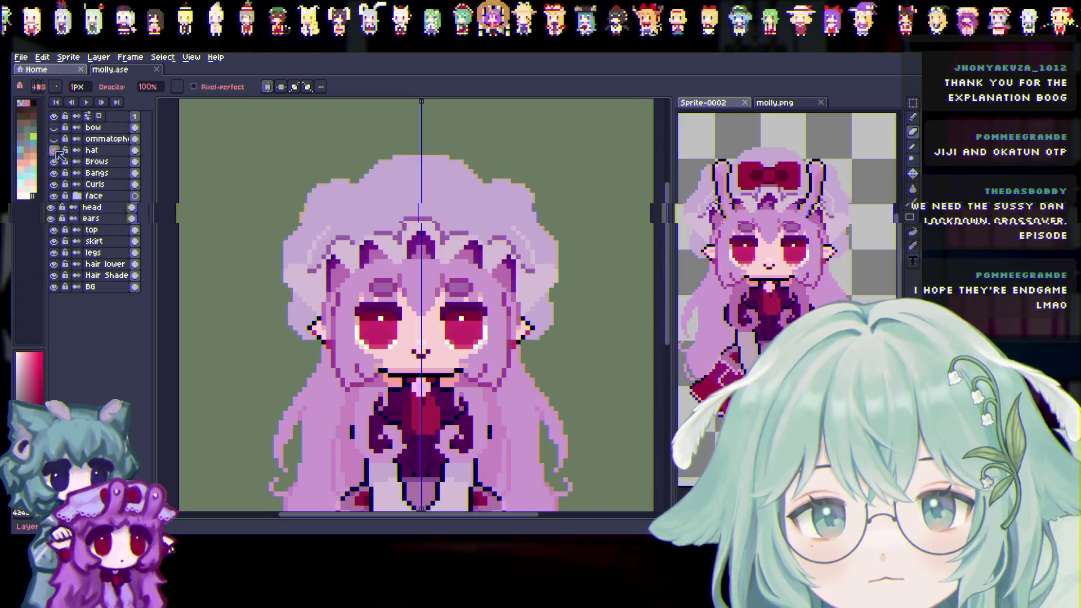
pyautogui.click(54, 150)
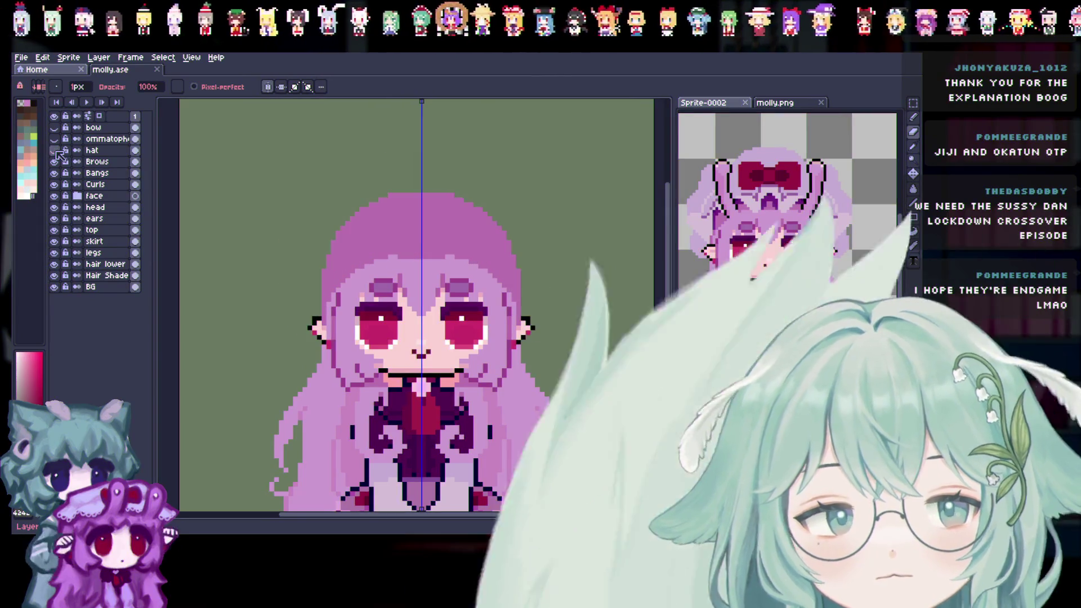
# Toggle the hat layer on and off repeatedly to compare the head with and without it
pyautogui.click(55, 151)
pyautogui.click(55, 150)
pyautogui.click(54, 151)
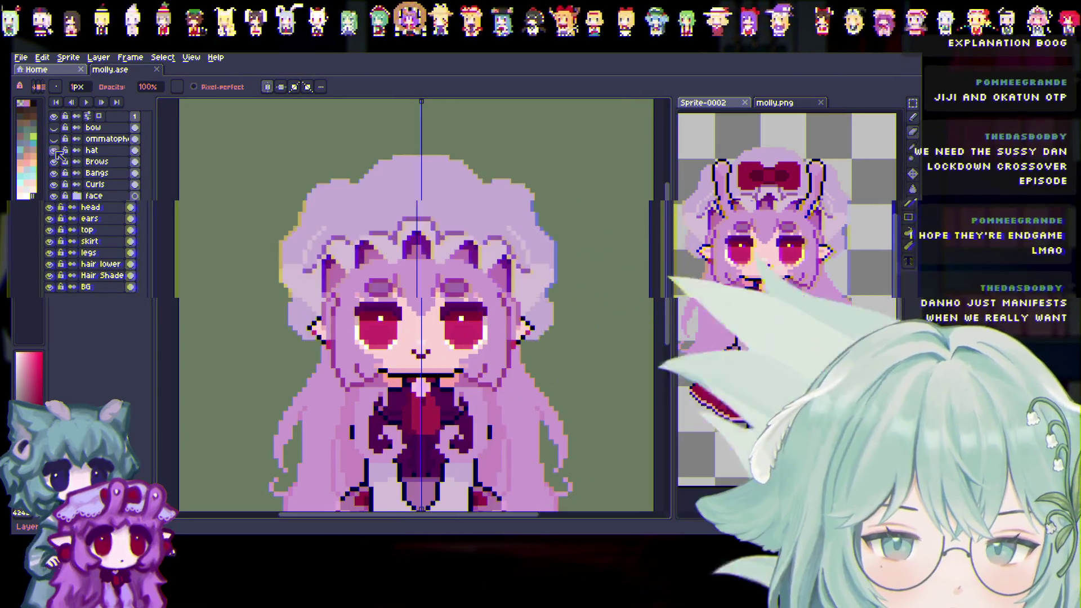
pyautogui.click(55, 151)
pyautogui.click(54, 151)
pyautogui.click(54, 151)
pyautogui.click(54, 151)
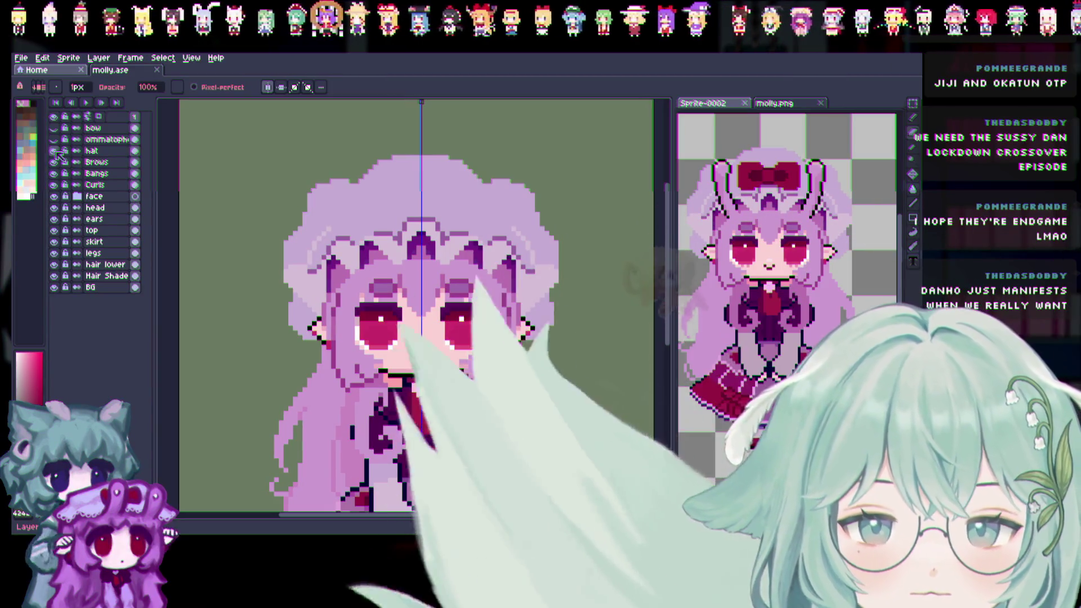
pyautogui.click(55, 151)
pyautogui.click(55, 151)
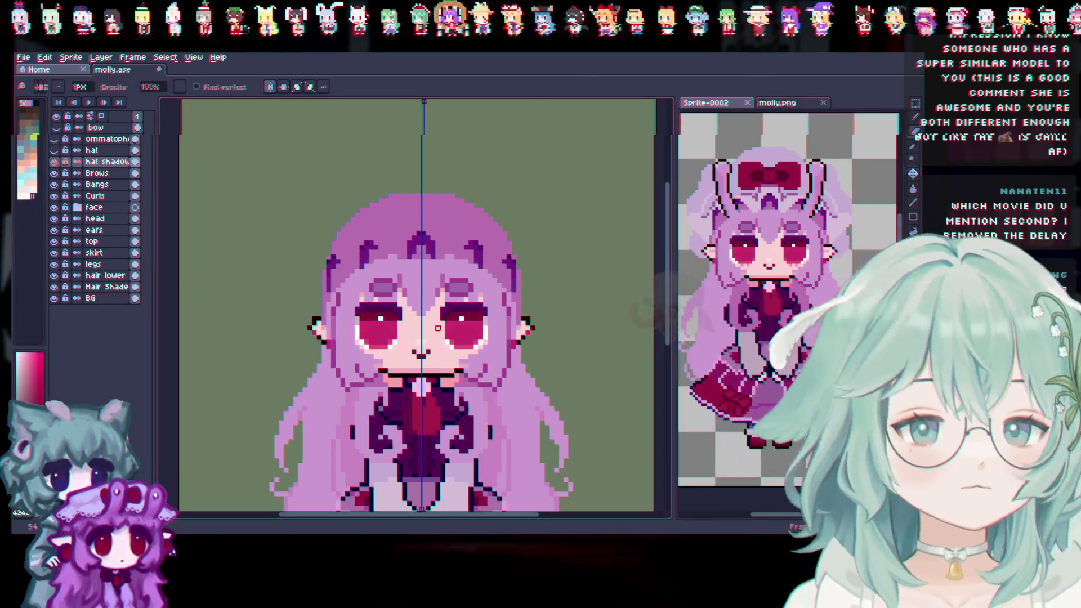
pyautogui.click(54, 152)
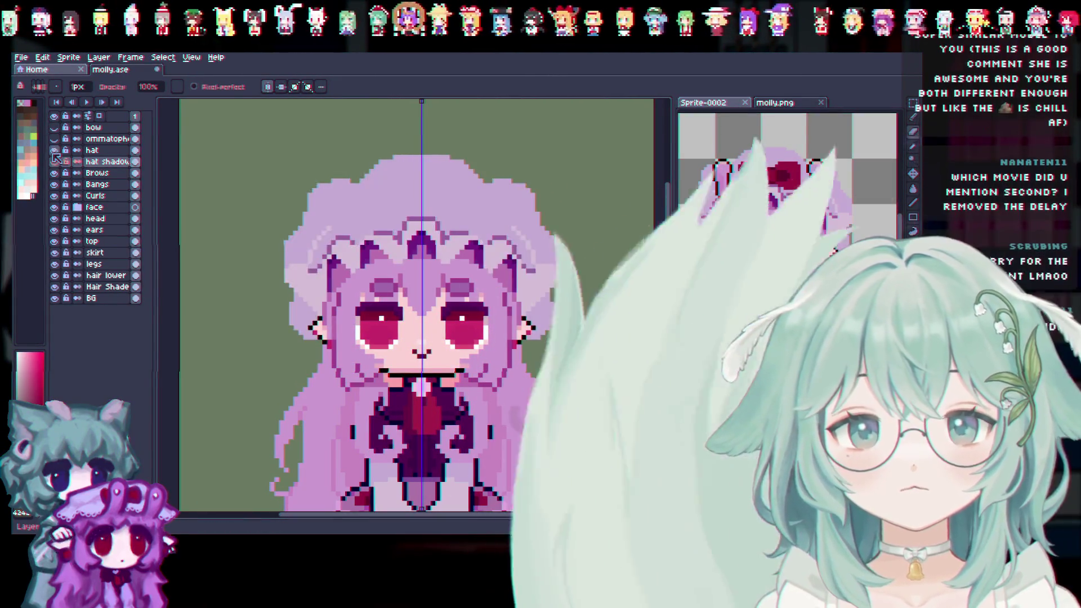
pyautogui.click(54, 154)
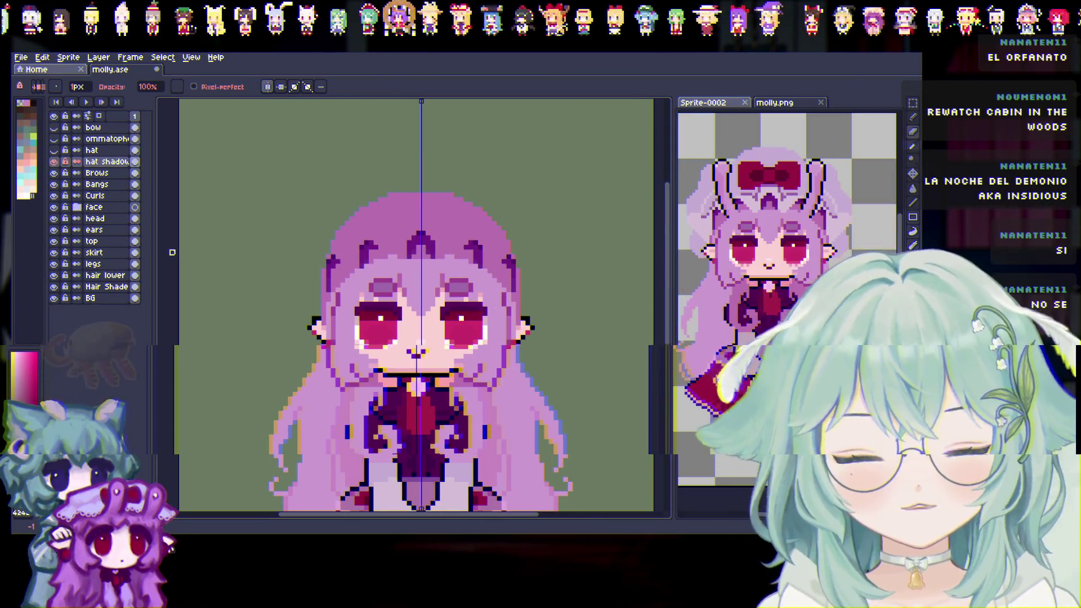
# Show the hat again and hide the hat shadow layer so only the plain light hat remains
pyautogui.click(54, 152)
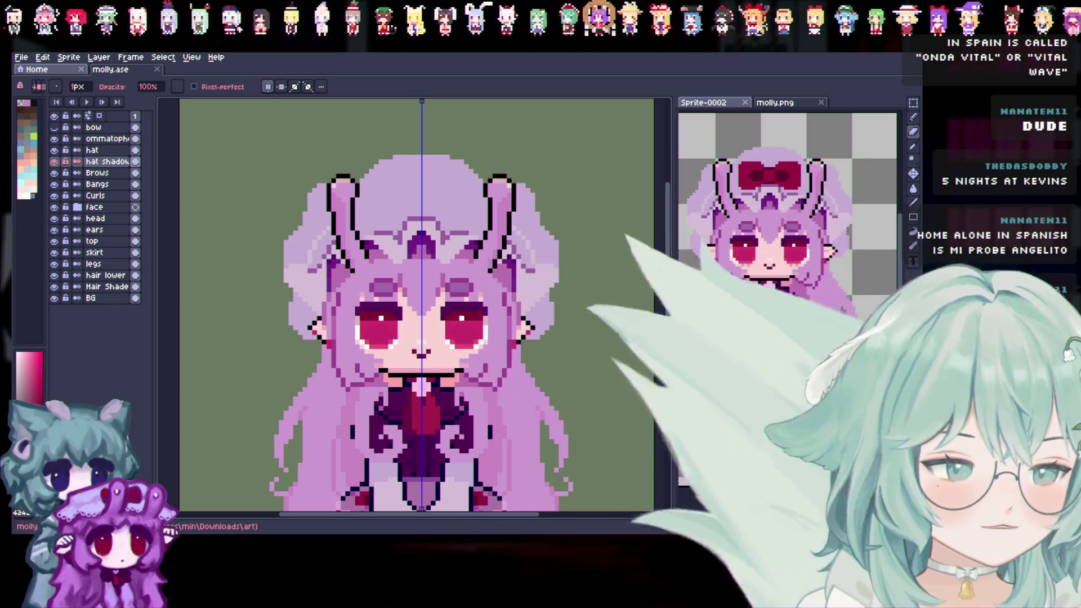
pyautogui.scroll(-1, 191, 283)
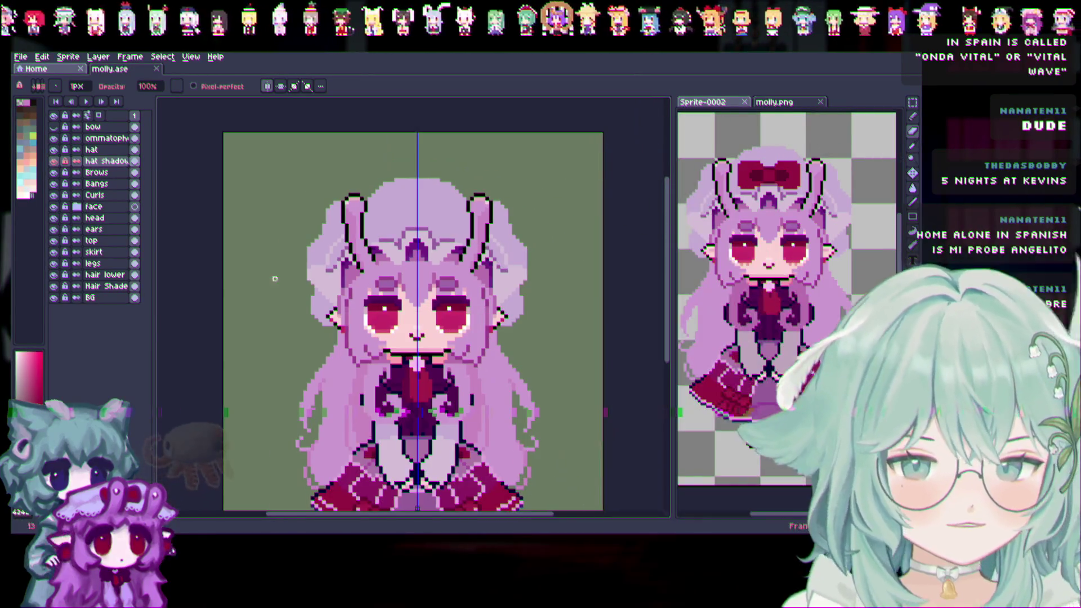
pyautogui.scroll(1, 192, 283)
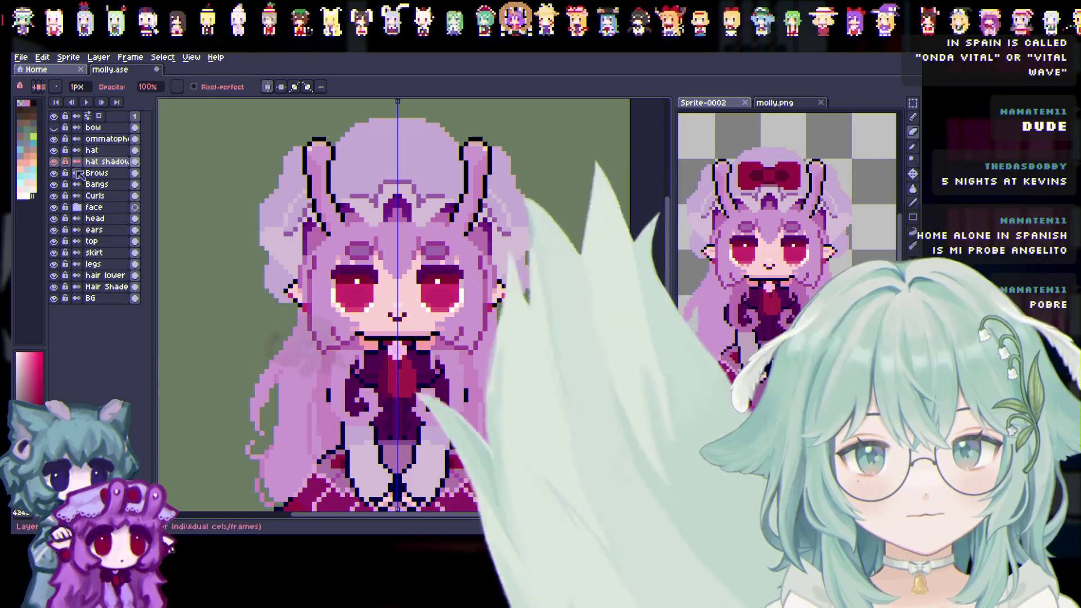
pyautogui.click(54, 150)
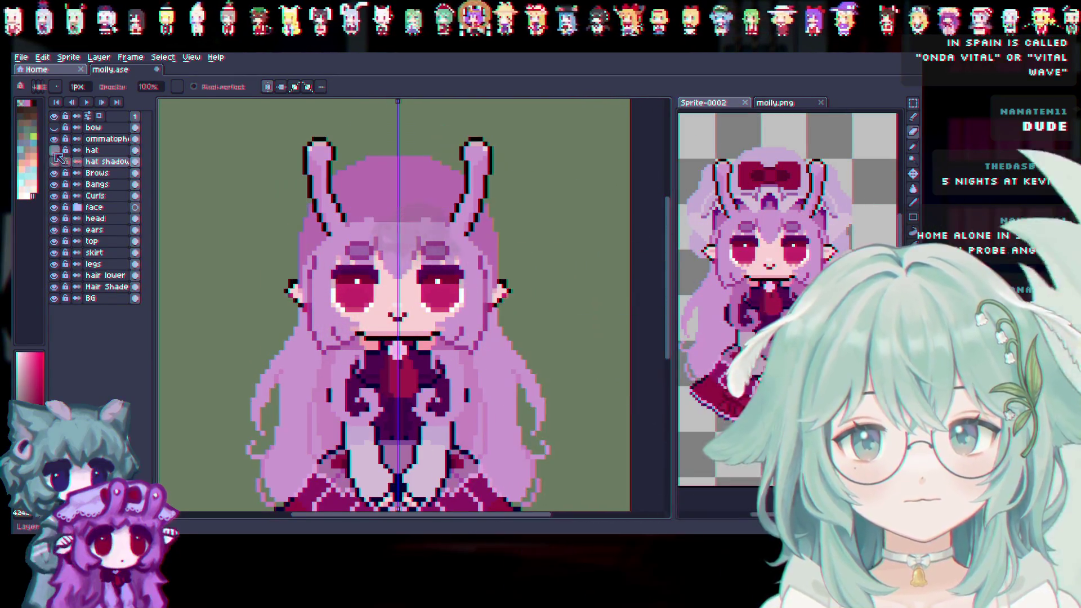
pyautogui.click(54, 161)
pyautogui.click(54, 150)
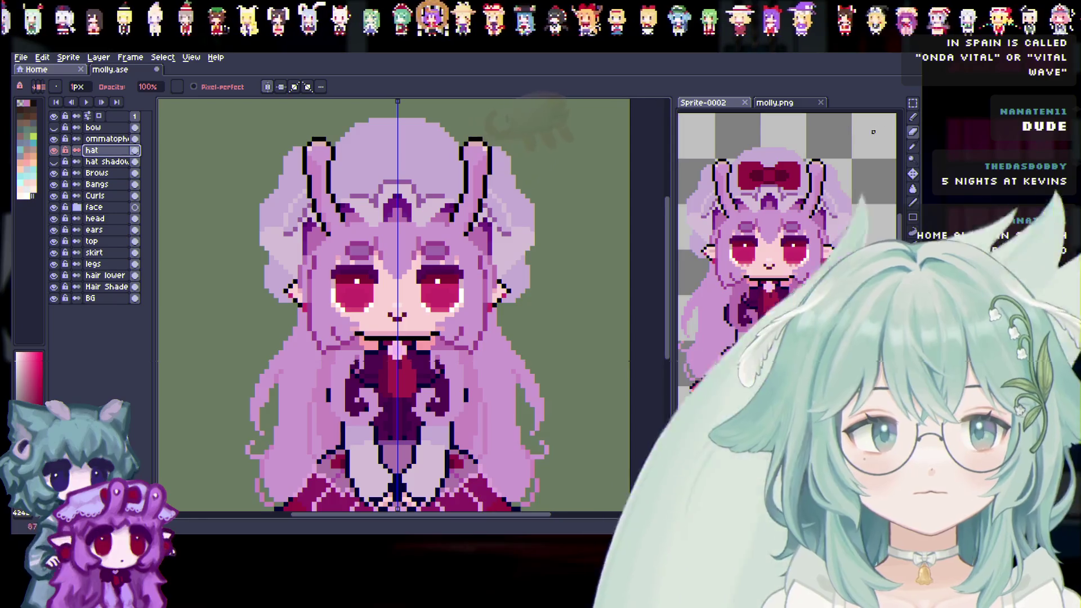
pyautogui.scroll(1, 348, 197)
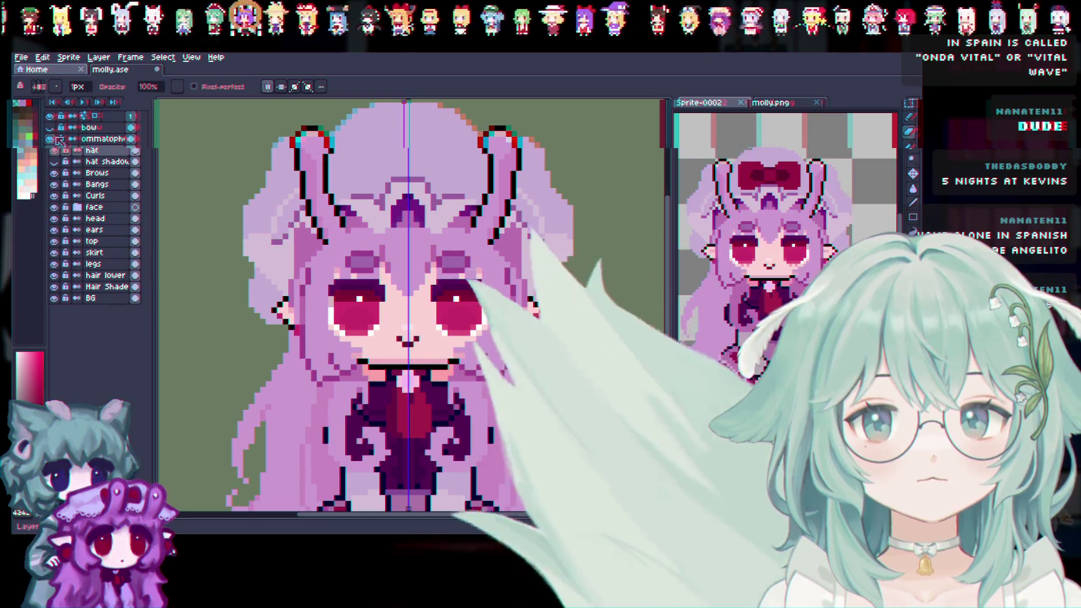
# Briefly hide the ommatophore layer, then show the hat shadow and ommatophore layers again
pyautogui.click(54, 139)
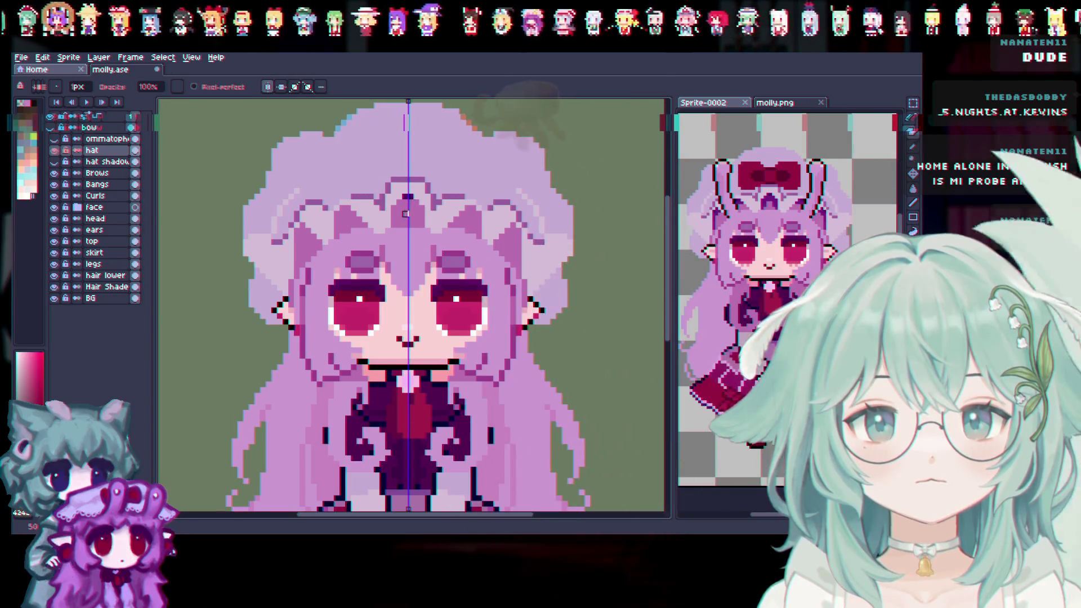
pyautogui.click(53, 162)
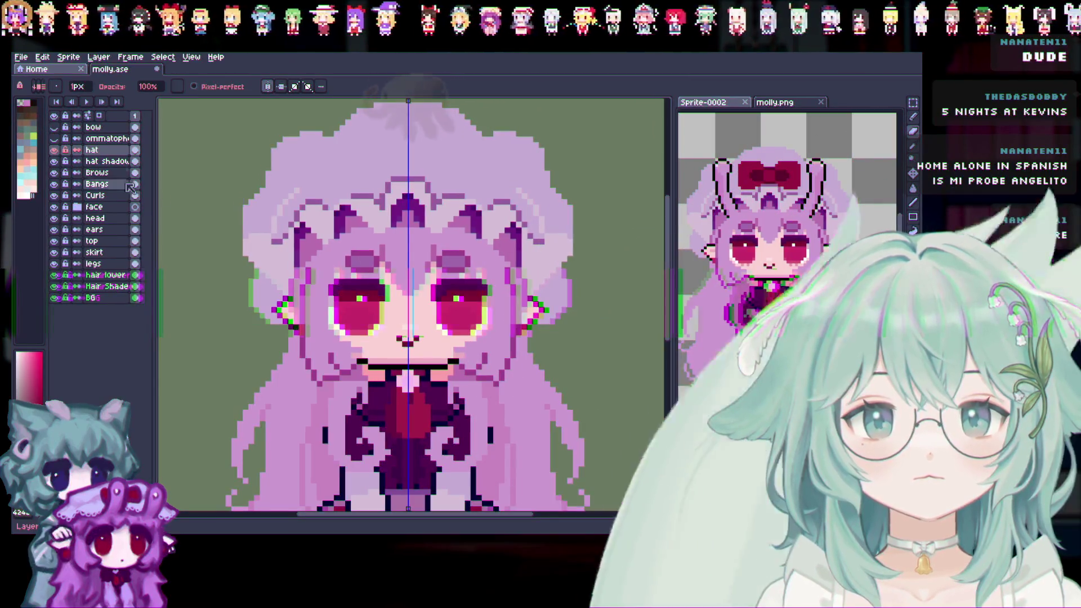
pyautogui.click(53, 138)
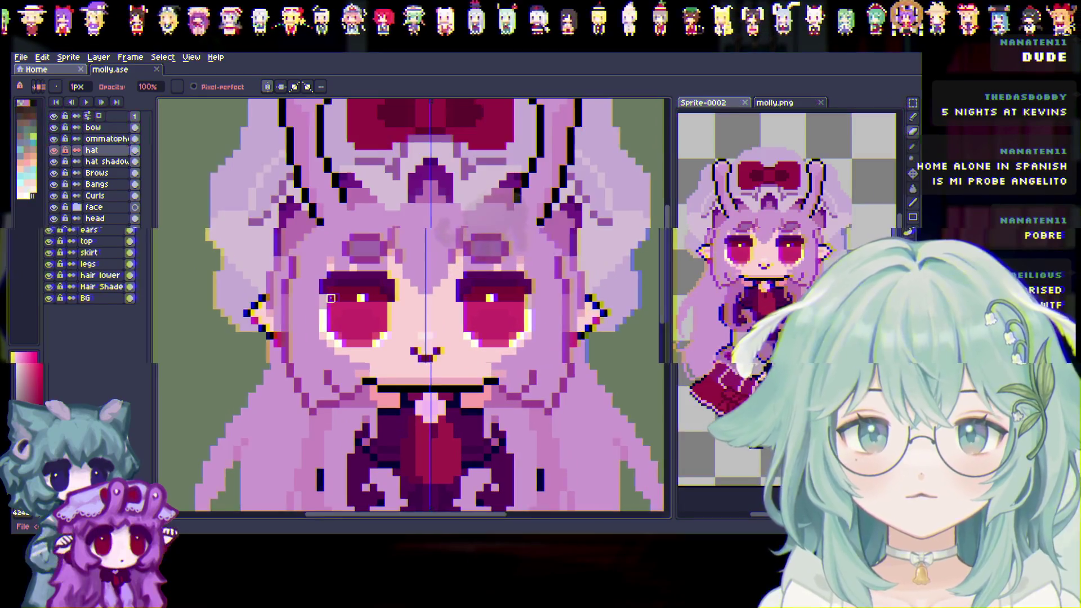
pyautogui.scroll(-2, 346, 314)
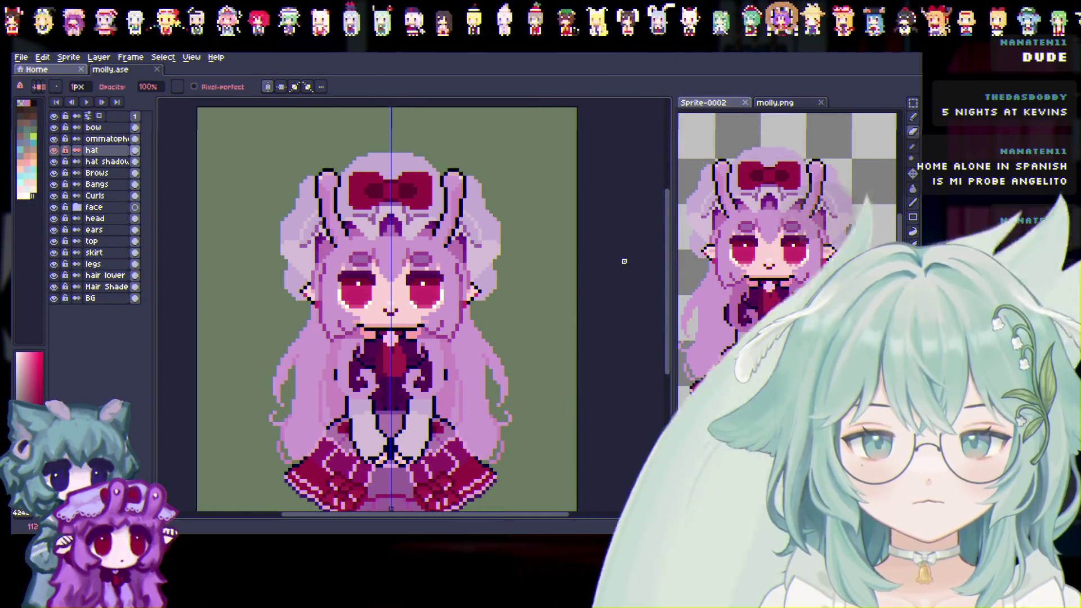
pyautogui.scroll(-2, 673, 277)
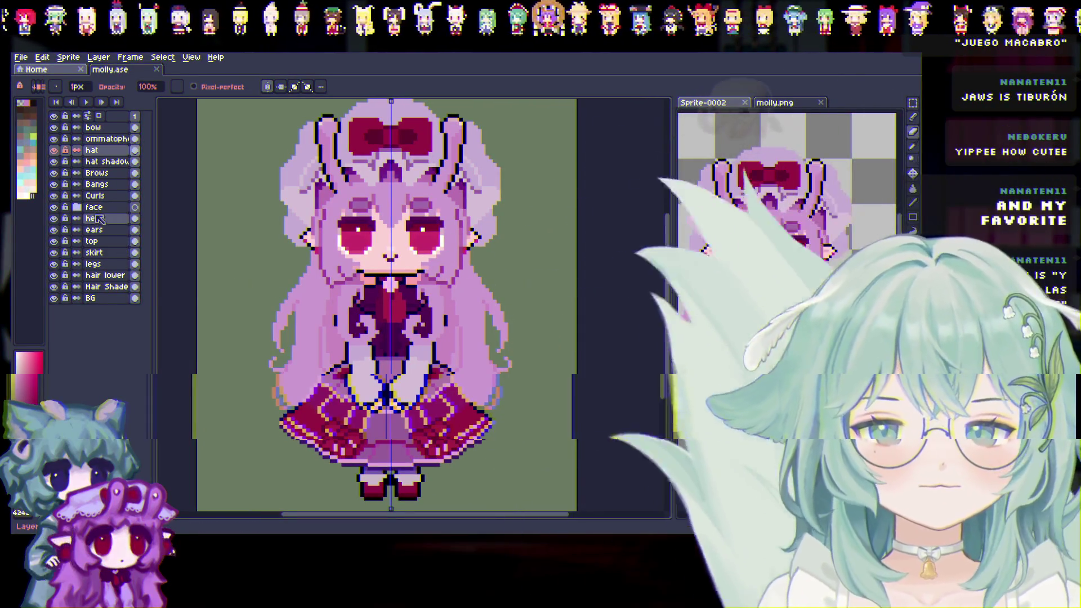
# Select the face layer in the Layers panel
pyautogui.click(127, 207)
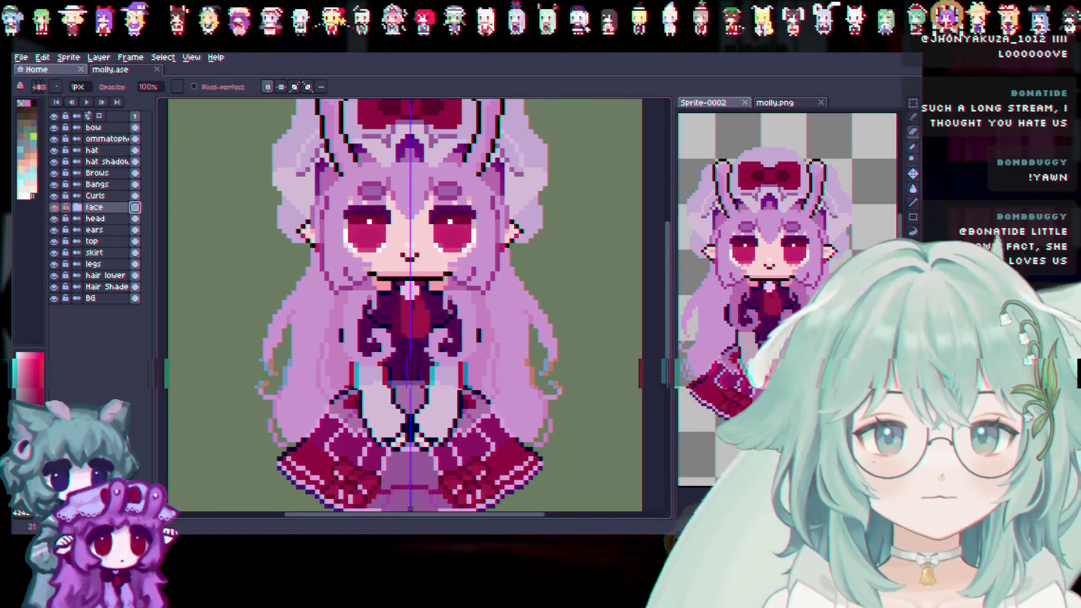
# Move the view down to the red skirt and feet and switch to the Pencil tool (B)
pyautogui.scroll(1, 276, 198)
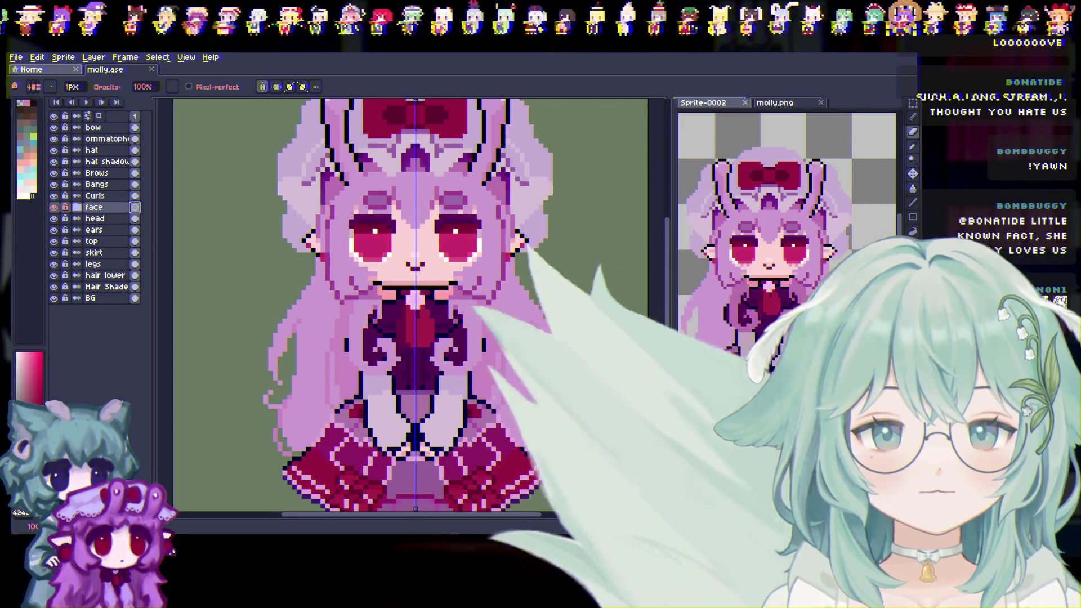
pyautogui.moveTo(673, 239); pyautogui.dragTo(673, 217)
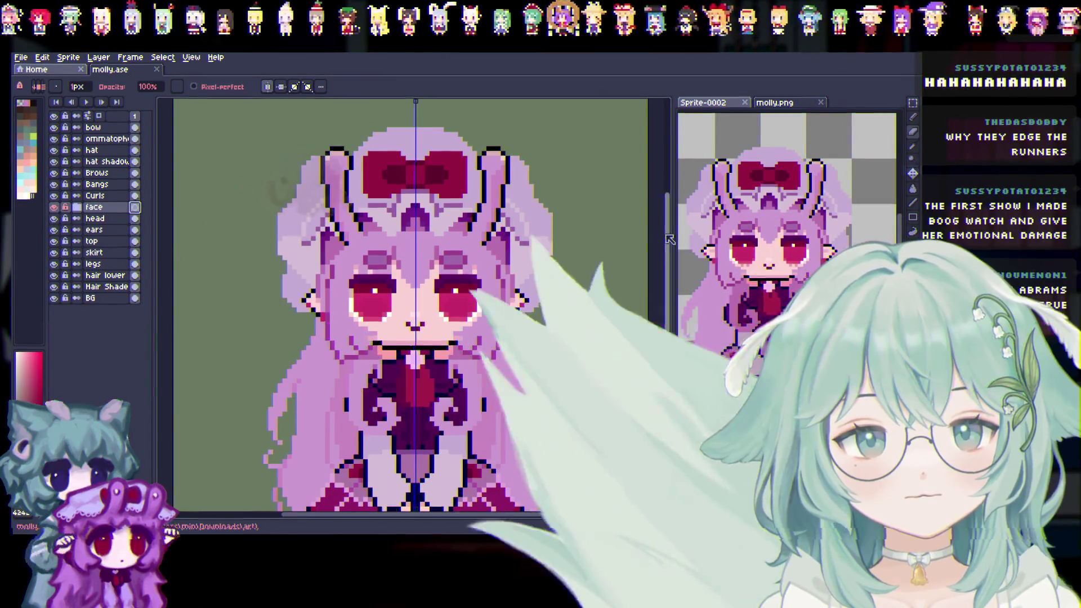
pyautogui.moveTo(659, 232); pyautogui.dragTo(657, 275)
pyautogui.scroll(-1, 430, 311)
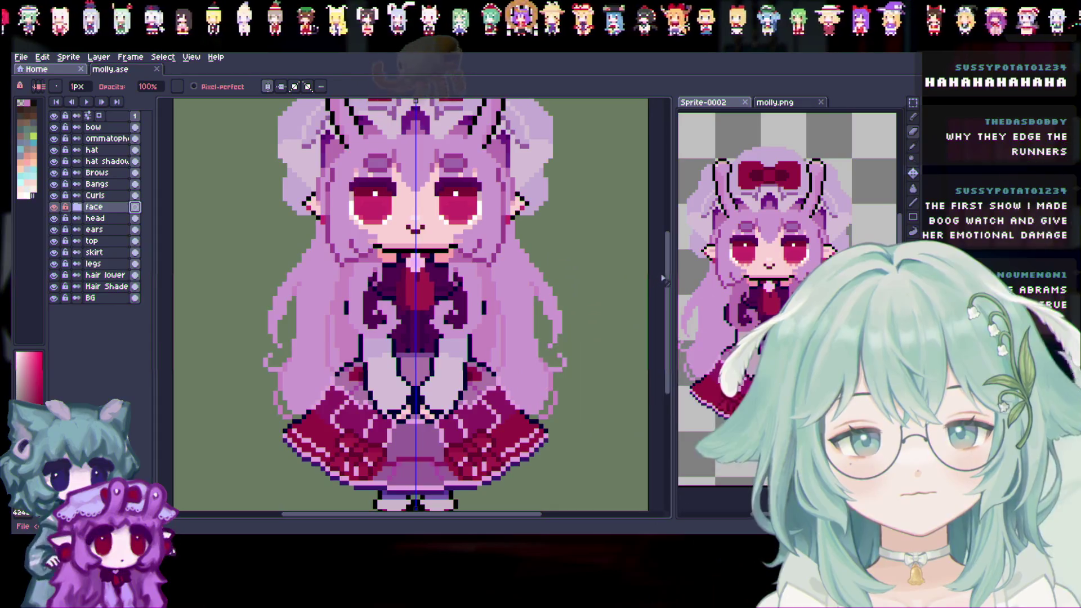
pyautogui.press('b')
pyautogui.moveTo(669, 276); pyautogui.dragTo(669, 247)
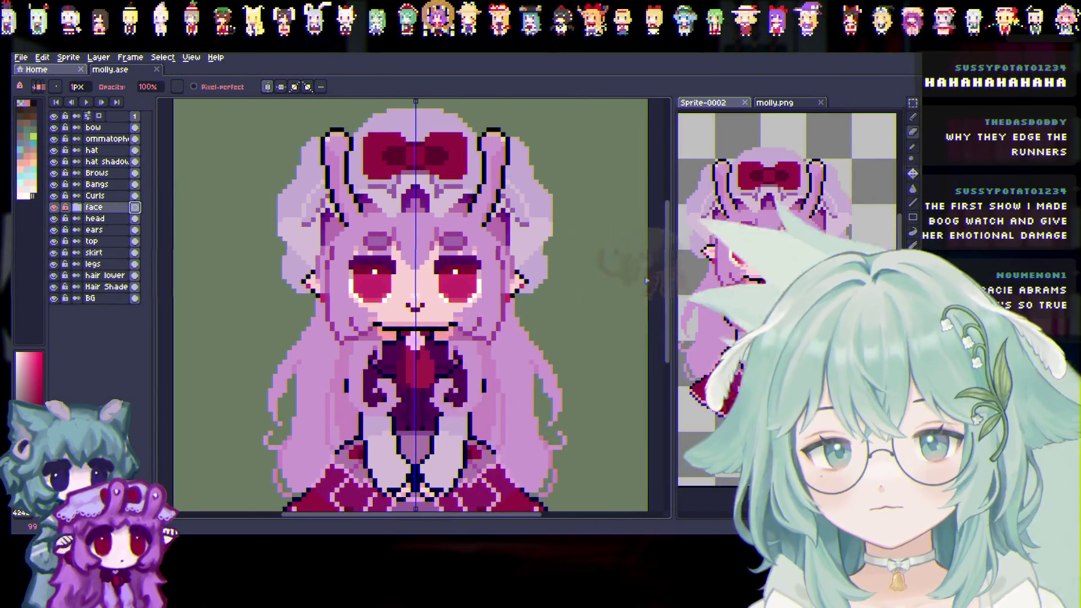
# Toggle the face layer's visibility several times to compare the eyes with and without it
pyautogui.scroll(-4, 645, 280)
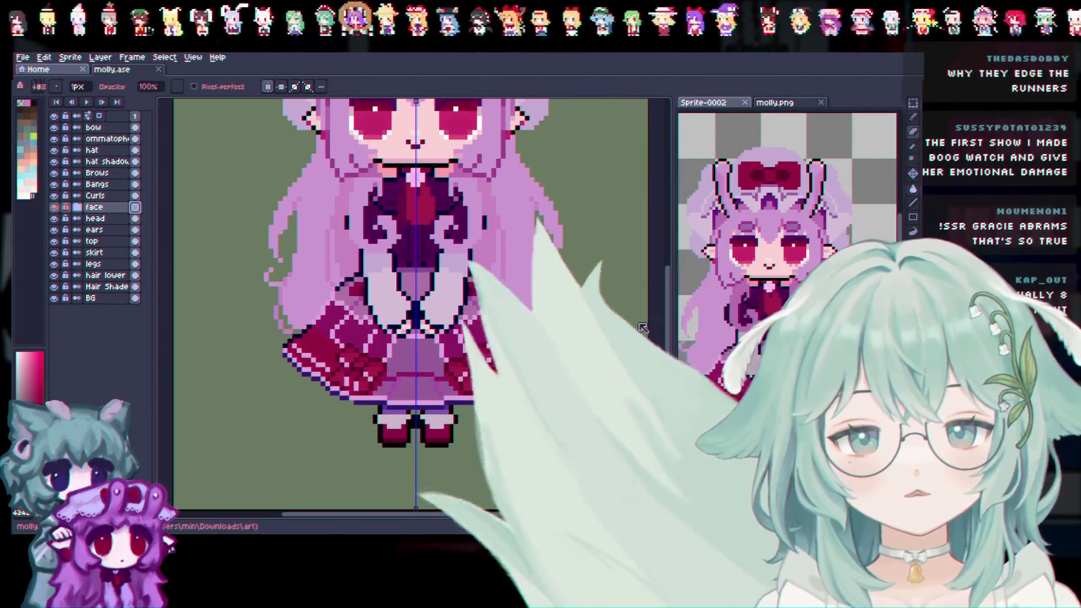
pyautogui.scroll(2, 655, 309)
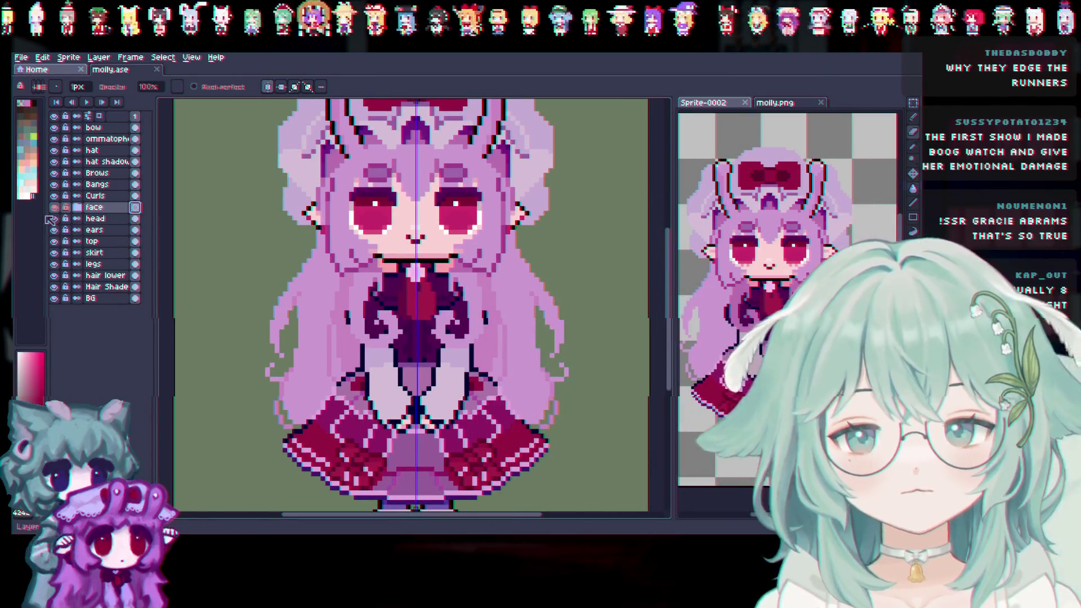
pyautogui.click(54, 208)
pyautogui.click(54, 207)
pyautogui.click(54, 208)
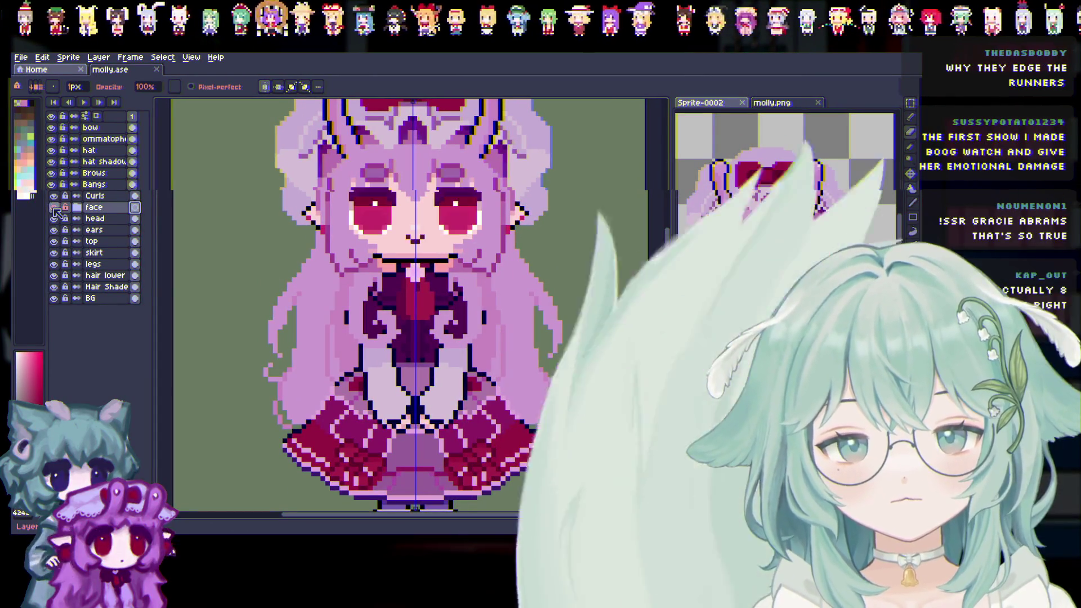
pyautogui.click(54, 207)
pyautogui.click(54, 208)
pyautogui.click(54, 208)
# Expand the face group, toggle the face and Iris layers, collapse it, and switch to molly.png
pyautogui.click(54, 208)
pyautogui.click(54, 208)
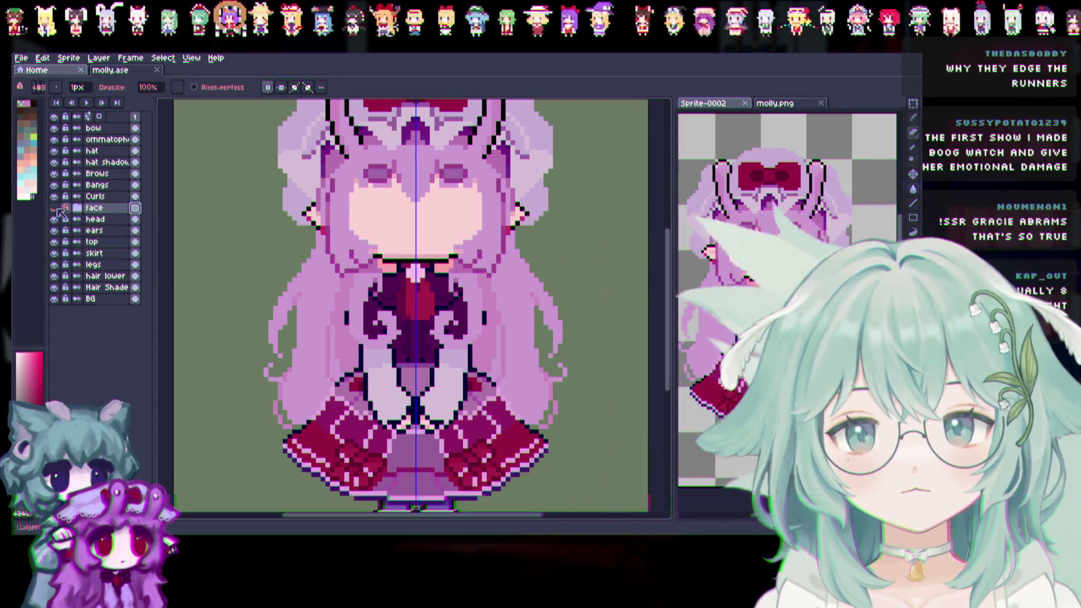
pyautogui.click(77, 208)
pyautogui.click(54, 208)
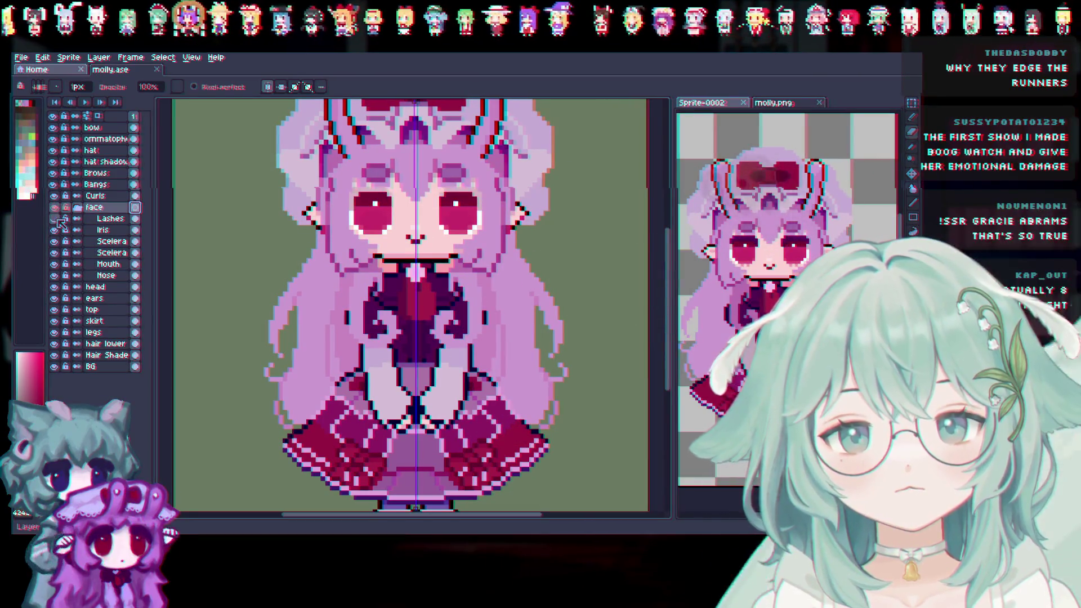
pyautogui.click(53, 230)
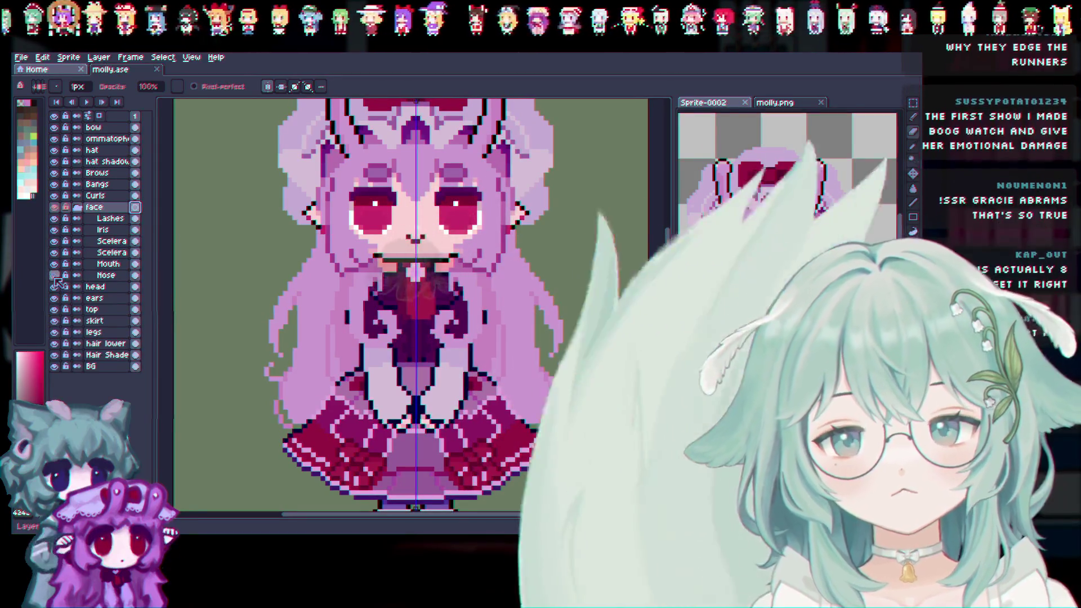
pyautogui.click(78, 207)
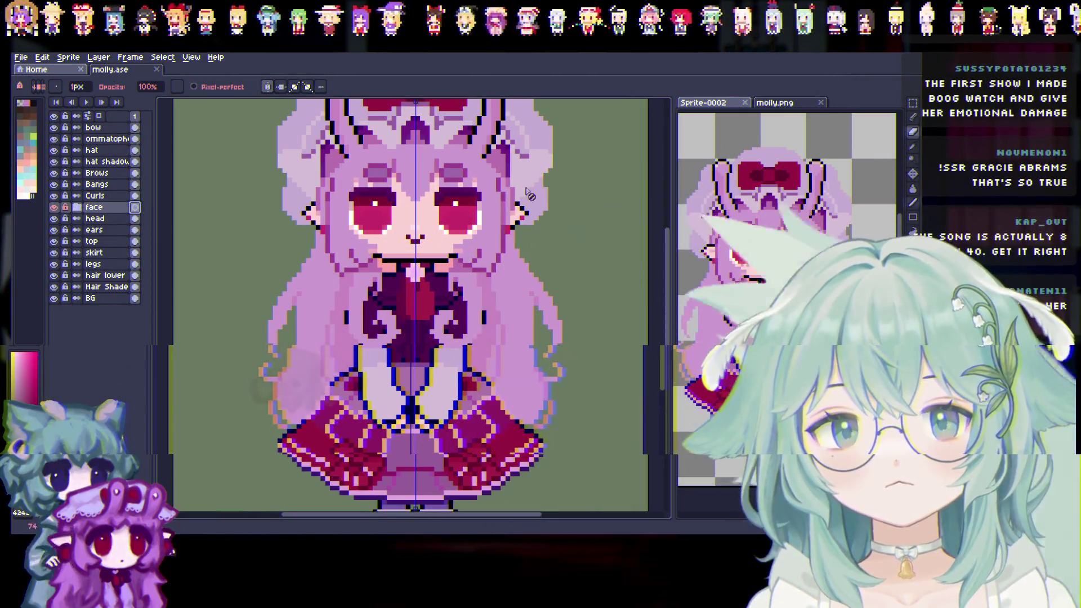
pyautogui.click(794, 106)
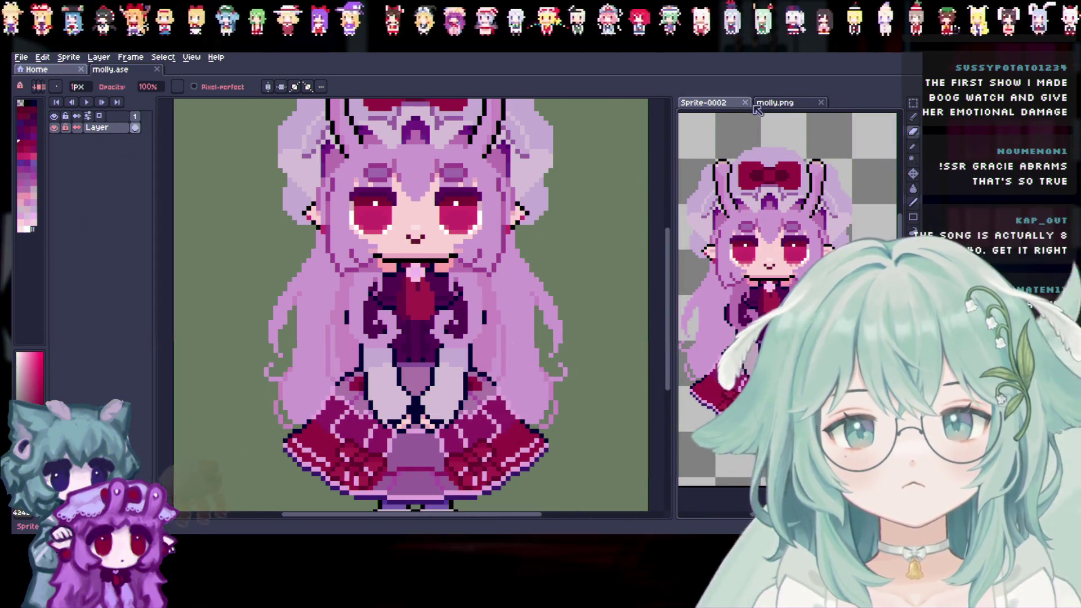
# Bring up the molly.png tab and close that reference document
pyautogui.click(777, 105)
pyautogui.click(822, 103)
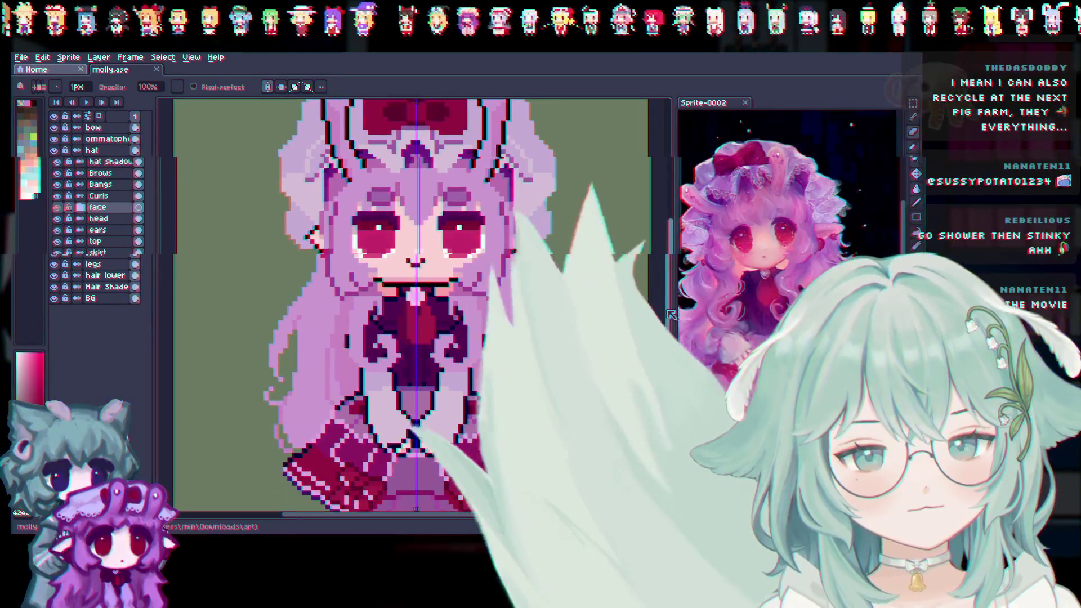
pyautogui.moveTo(671, 314); pyautogui.dragTo(668, 293)
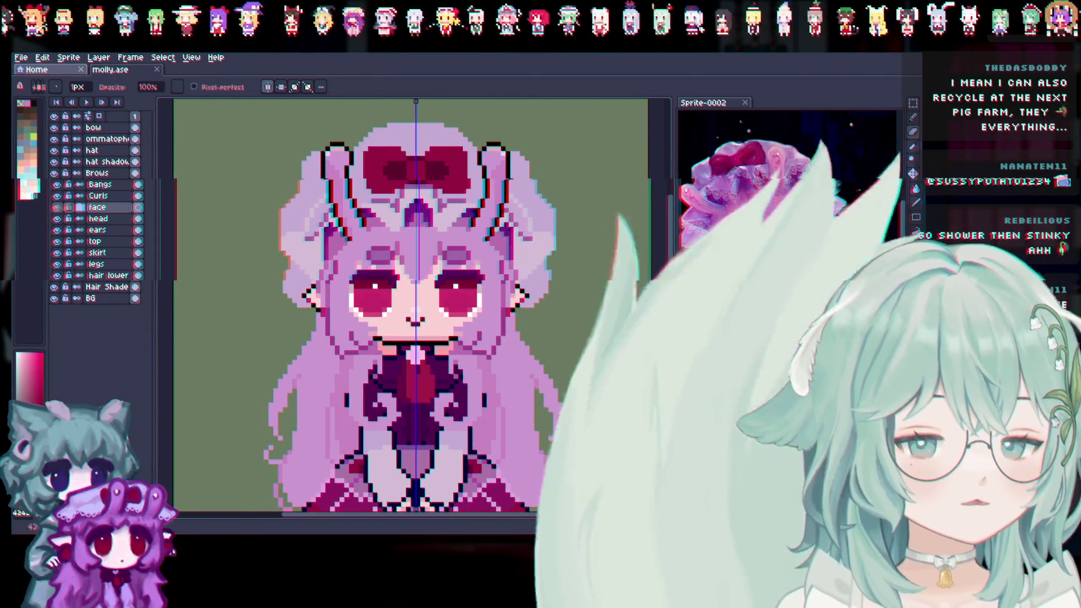
pyautogui.scroll(3, 678, 224)
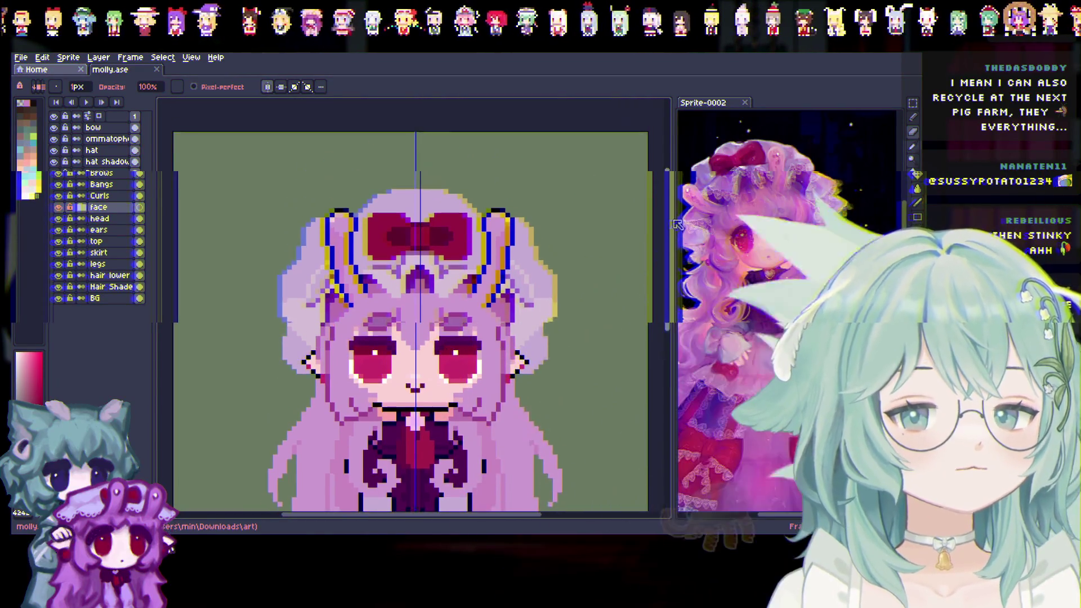
pyautogui.scroll(1, 673, 224)
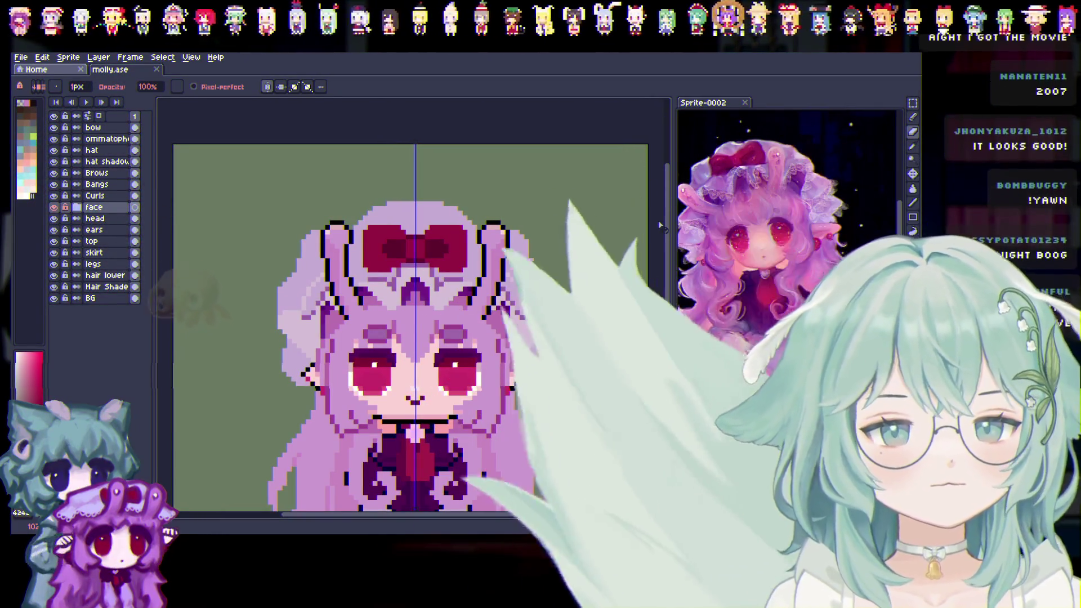
pyautogui.moveTo(664, 223); pyautogui.dragTo(657, 244)
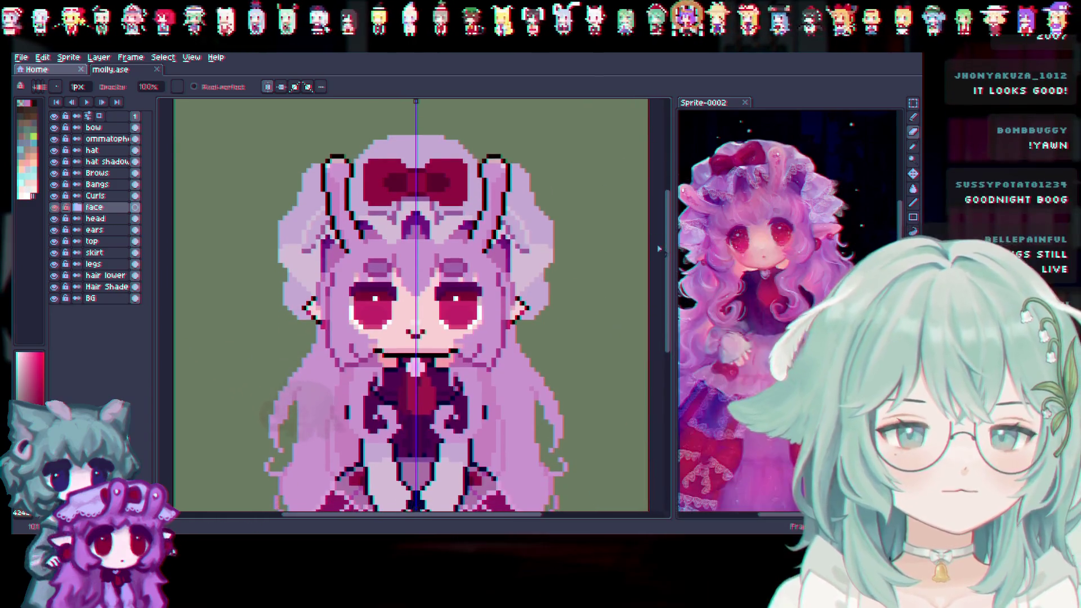